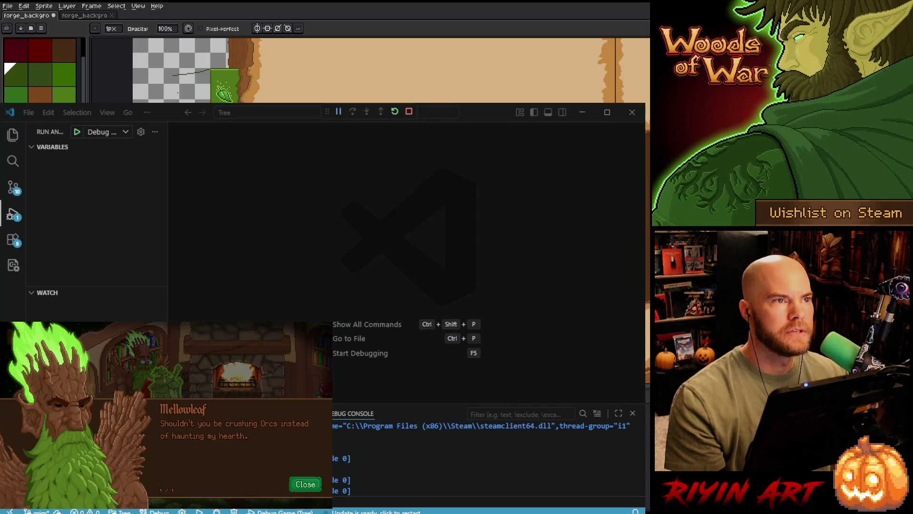
Step: Close Mellowleaf's dialogue, walk left and right, and enlarge the game view with F11
key(e)
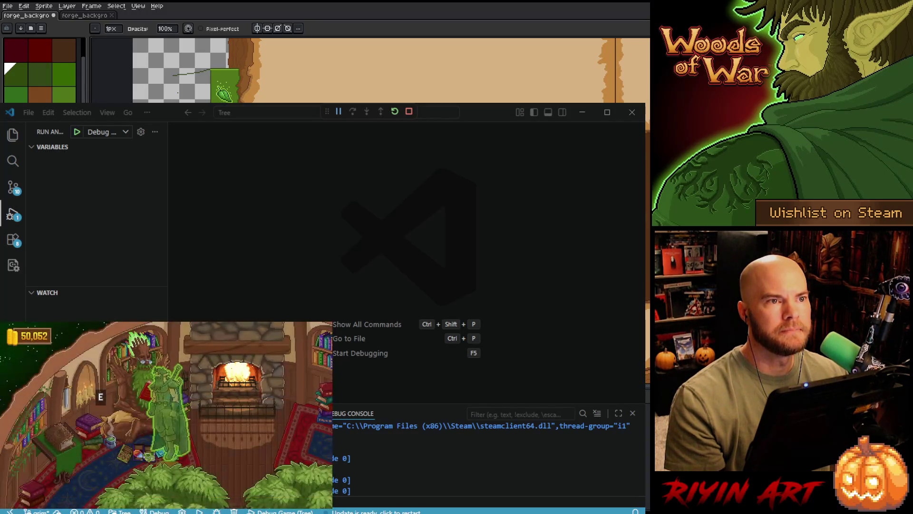
key(a)
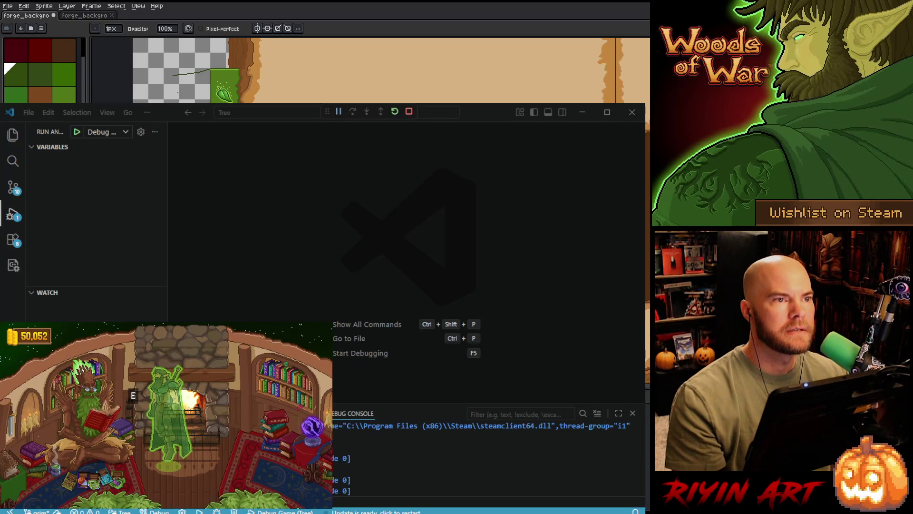
key(d)
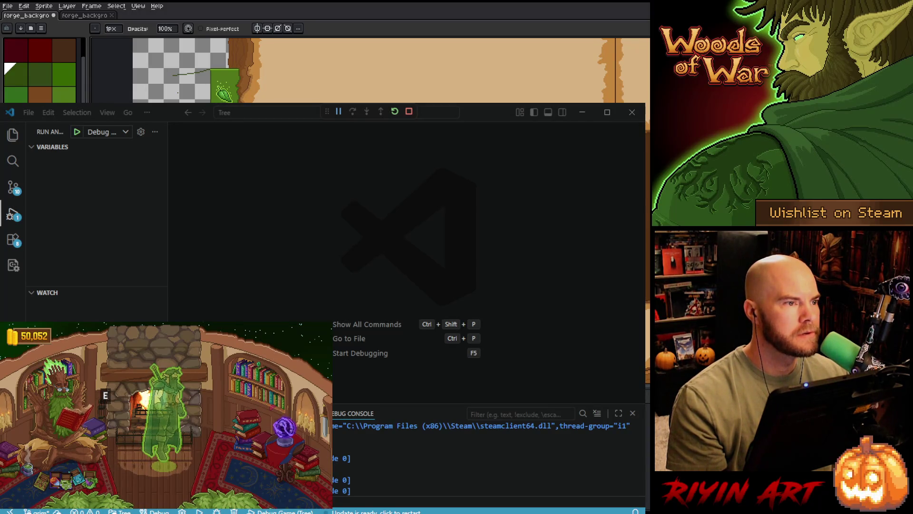
key(F11)
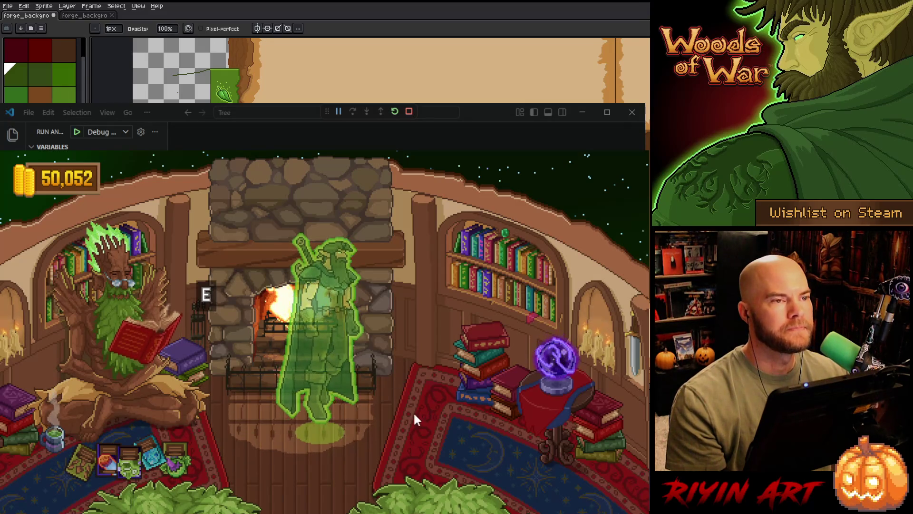
Step: Zoom and rotate the camera around the library, then show the Nature deck's stat icon legend
scroll(413, 411, up, 2)
scroll(401, 404, down, 2)
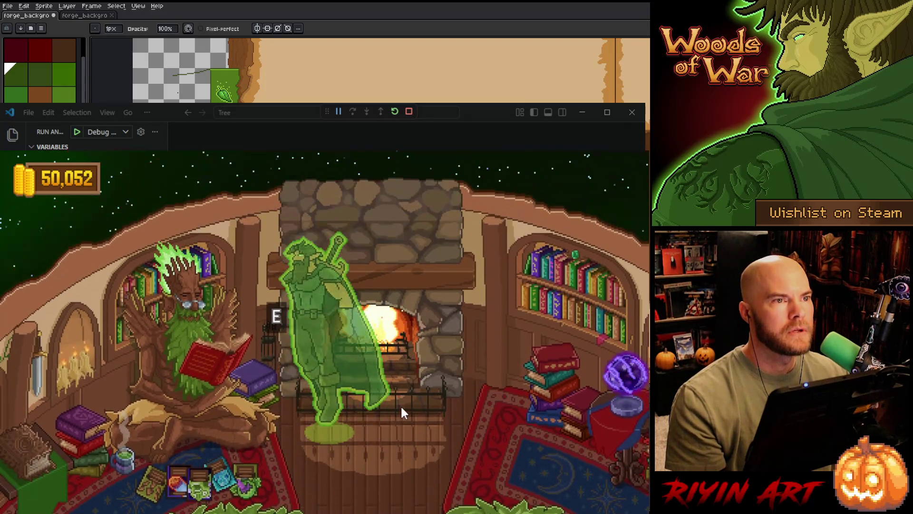
key(Right)
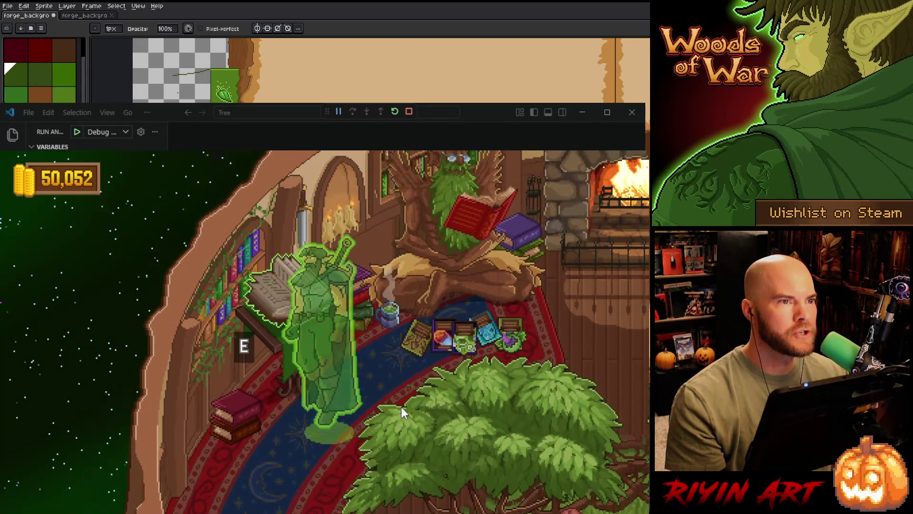
scroll(358, 308, up, 5)
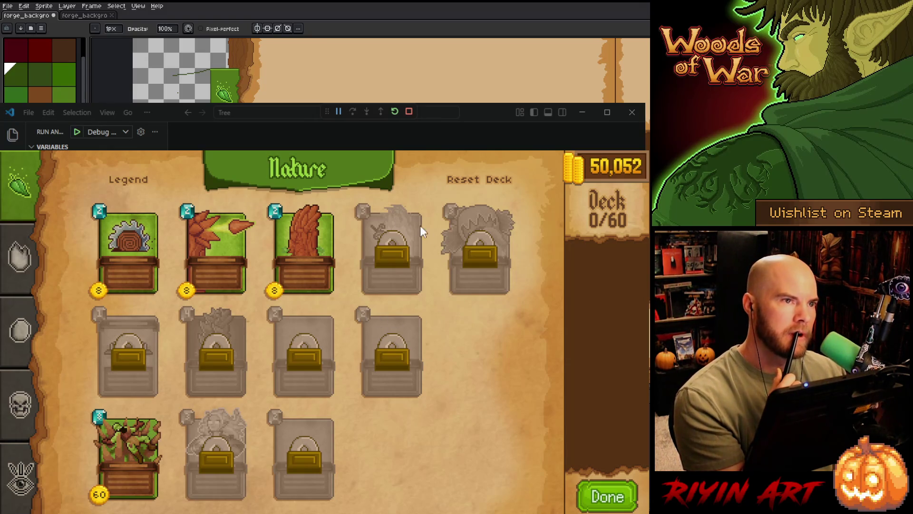
click(118, 180)
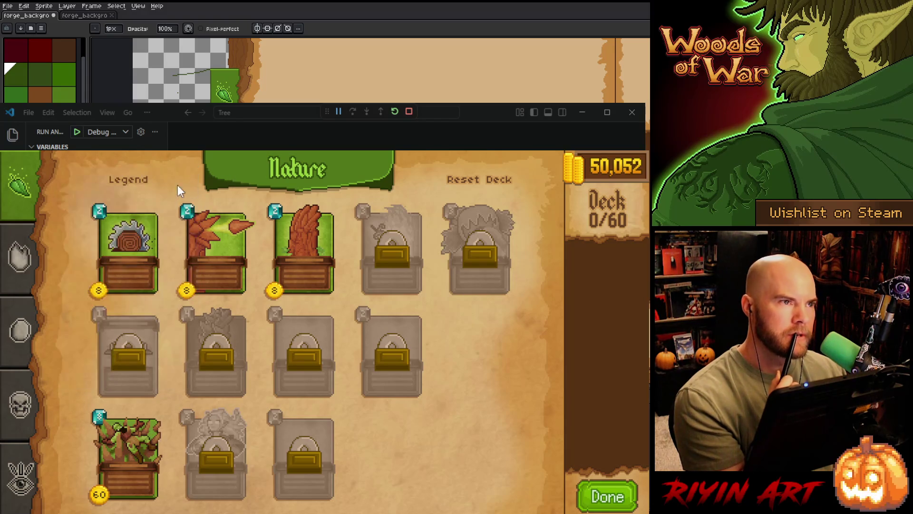
mouse_move(126, 183)
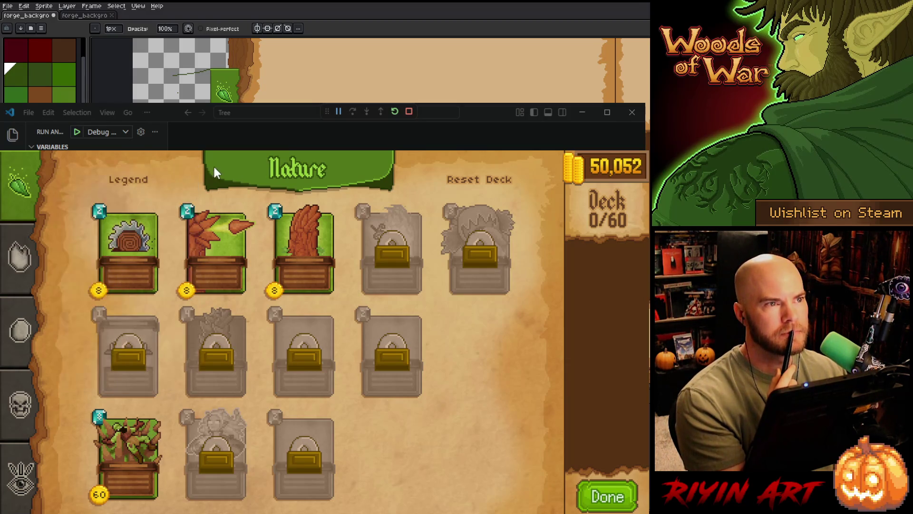
mouse_move(305, 245)
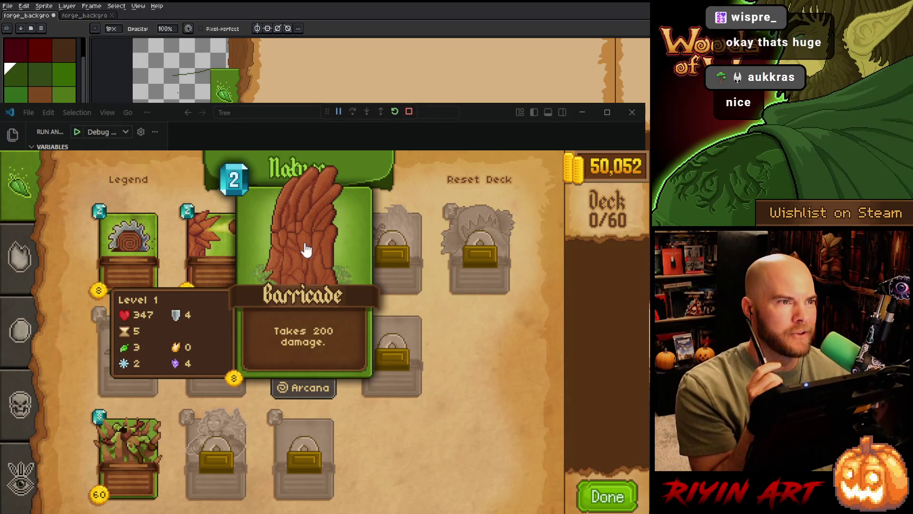
mouse_move(246, 252)
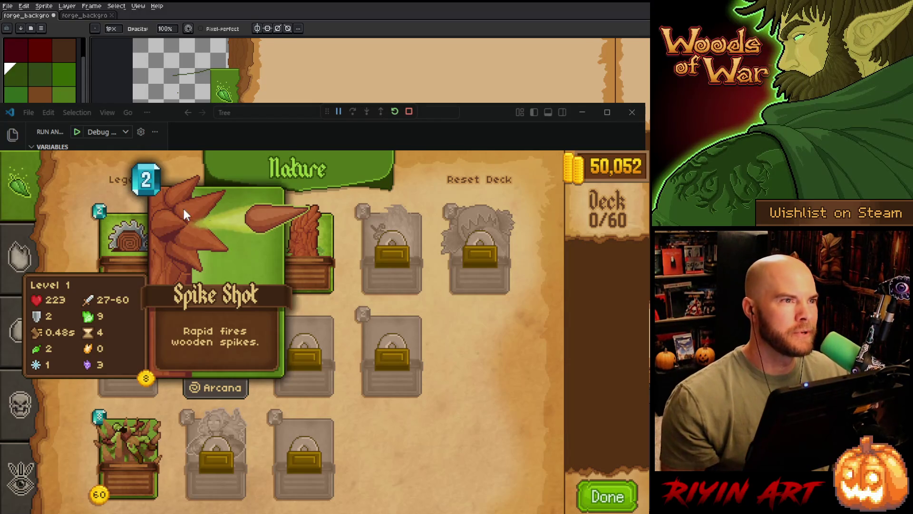
click(115, 180)
click(110, 193)
click(112, 183)
click(113, 184)
mouse_move(211, 240)
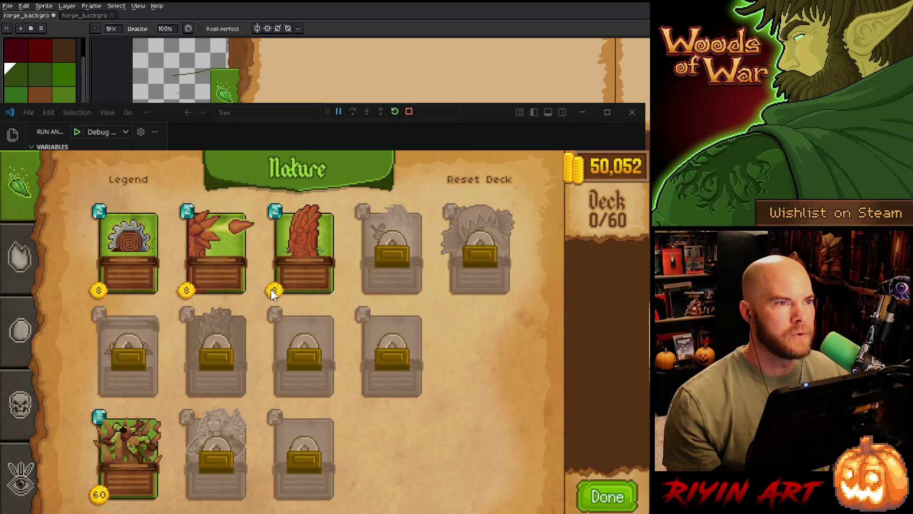
click(229, 254)
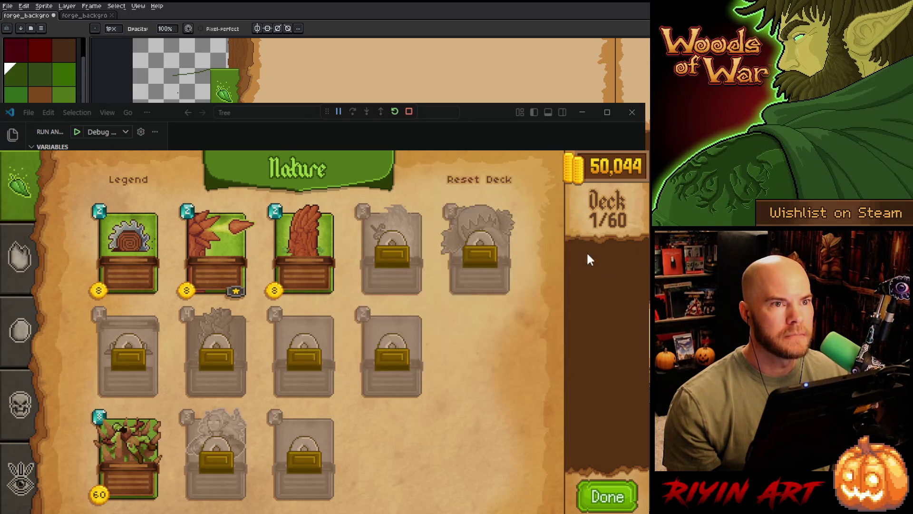
Step: Preview the Spike Shot card's Level 1 stats
mouse_move(604, 252)
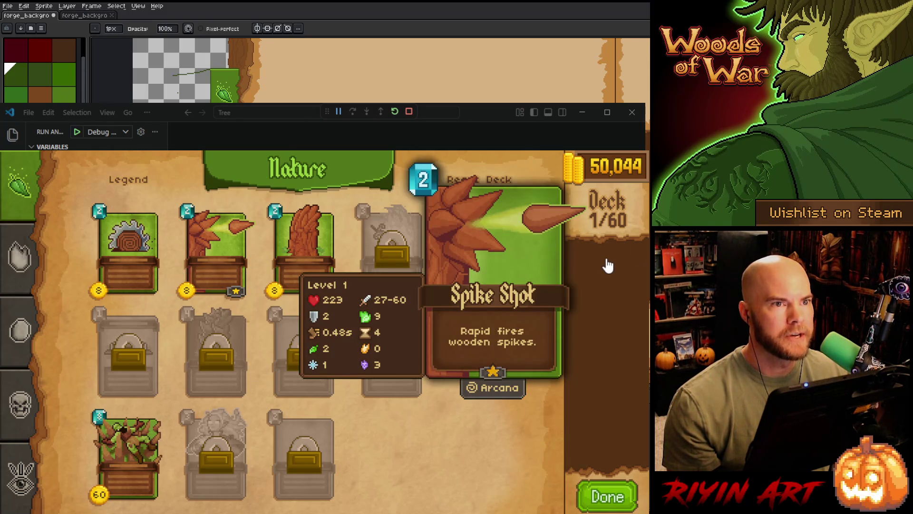
mouse_move(239, 304)
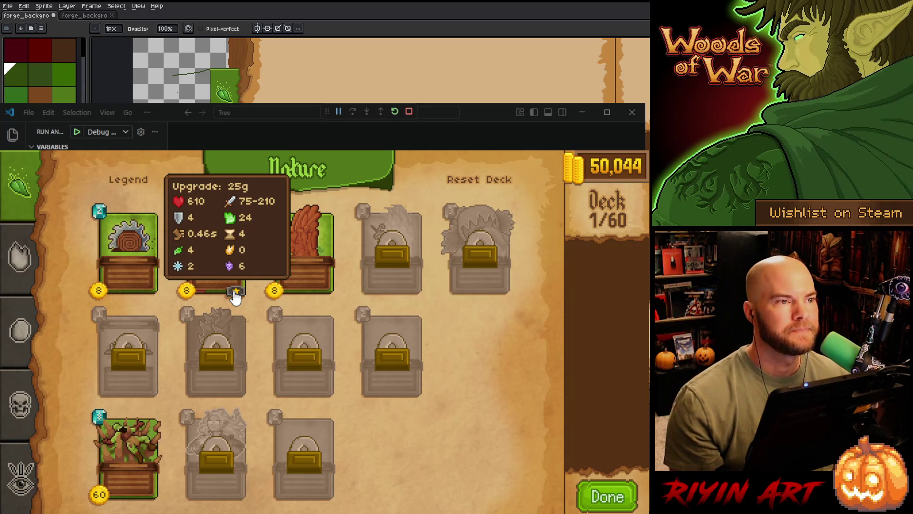
click(224, 236)
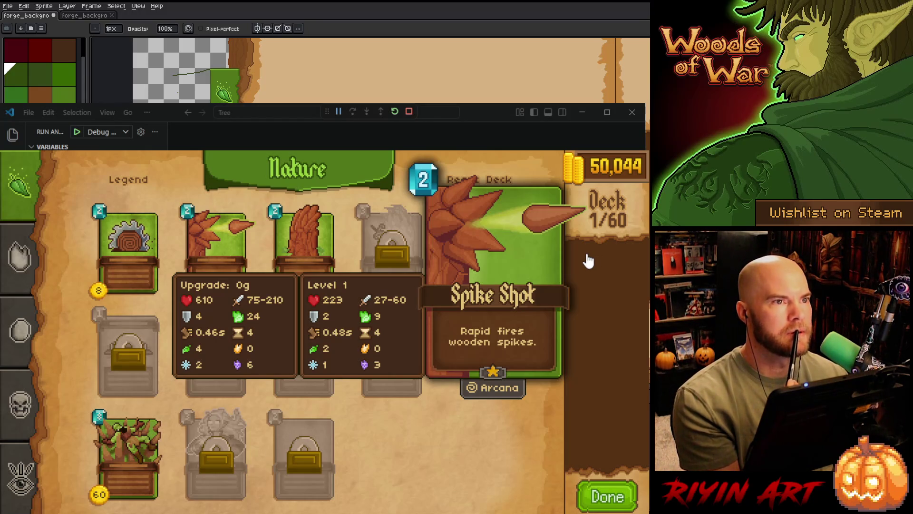
Step: Add a Barricade and more Spike Shot cards until the deck reads 4/60, then finish
mouse_move(322, 259)
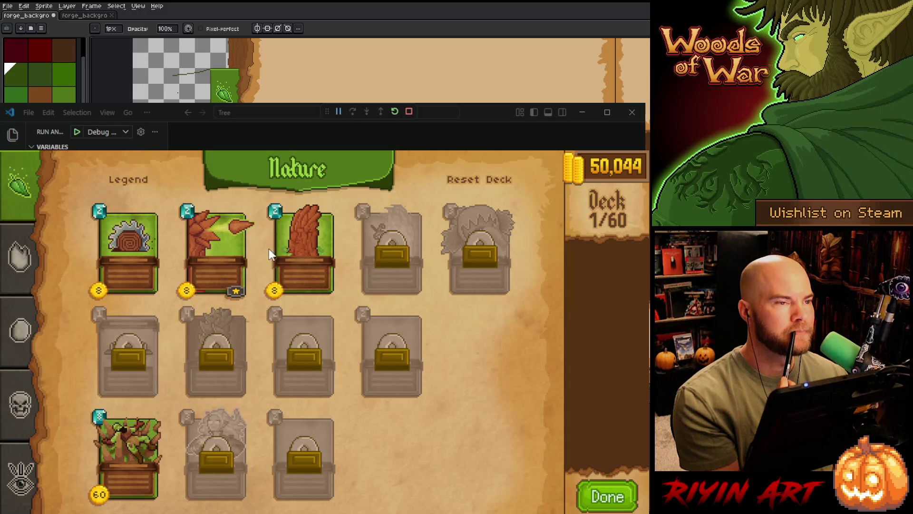
mouse_move(244, 255)
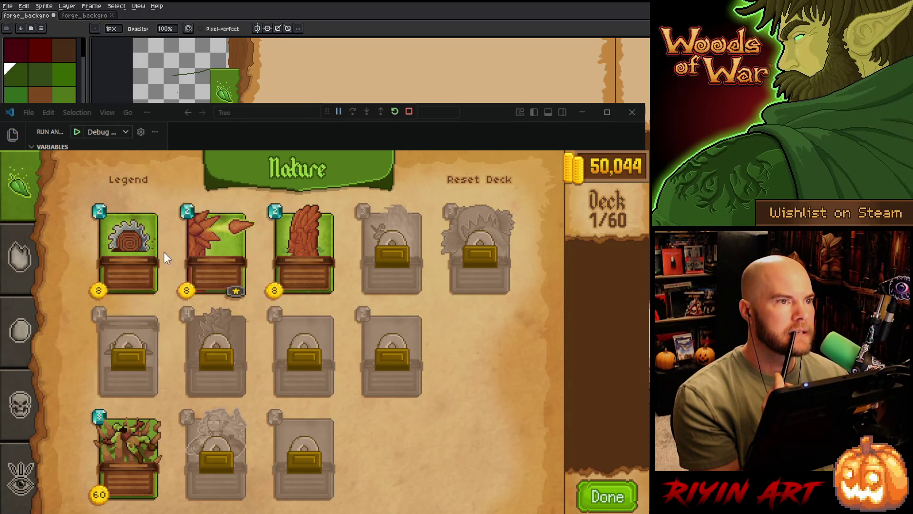
mouse_move(640, 269)
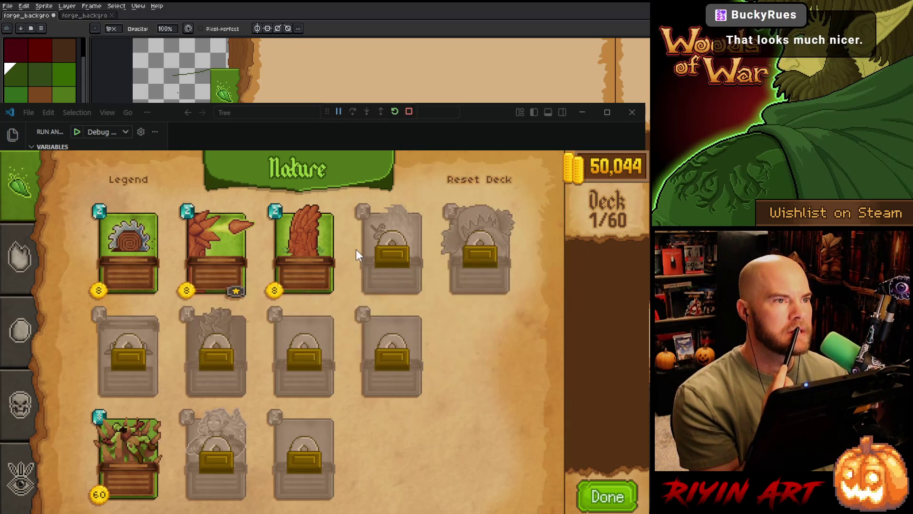
mouse_move(292, 255)
mouse_move(211, 254)
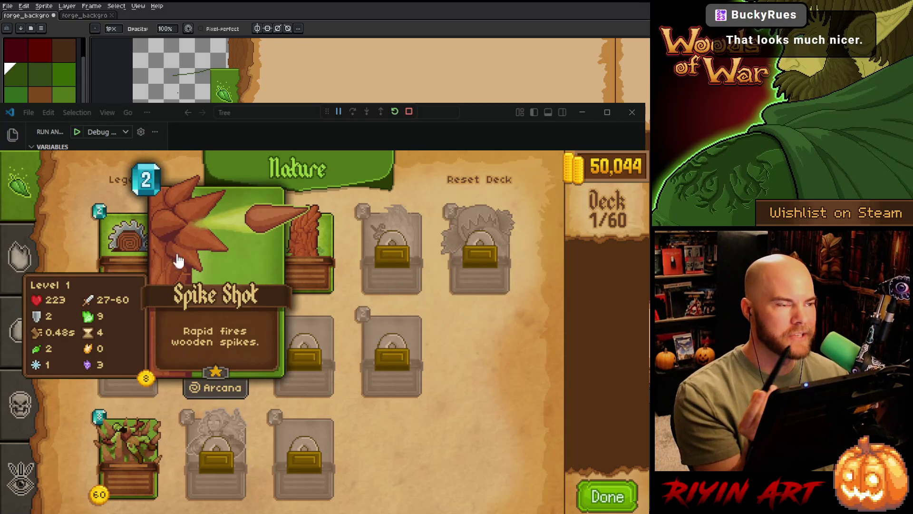
mouse_move(132, 264)
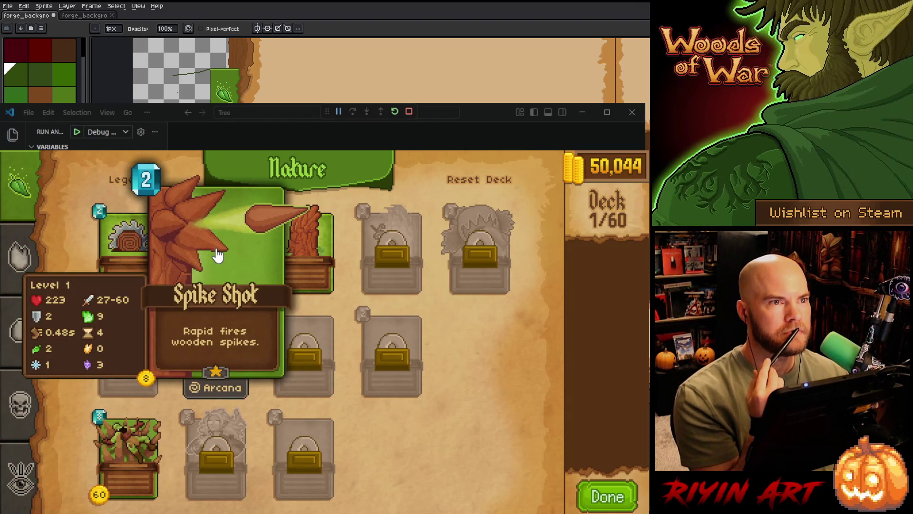
mouse_move(127, 187)
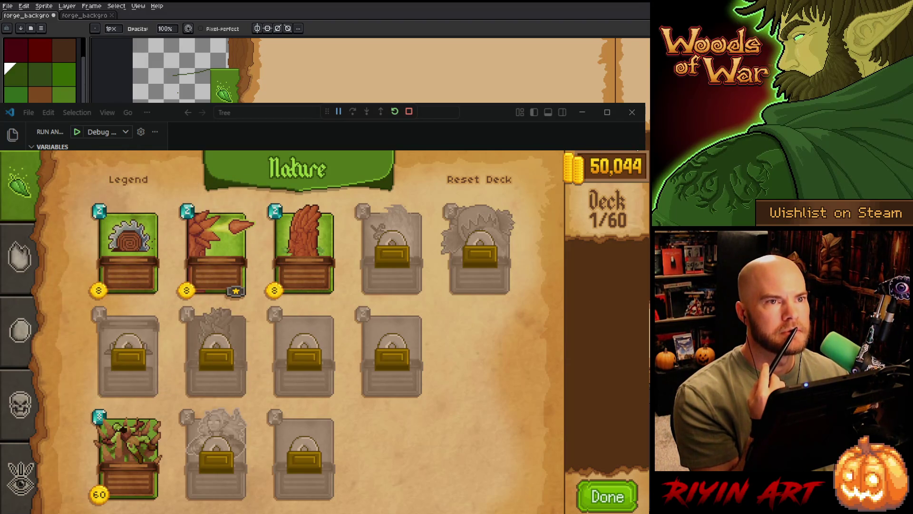
click(284, 258)
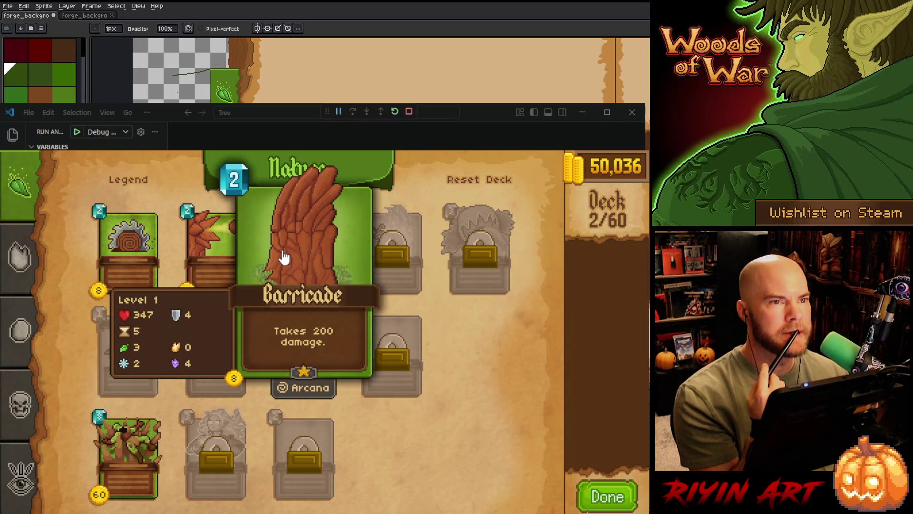
click(202, 262)
click(201, 262)
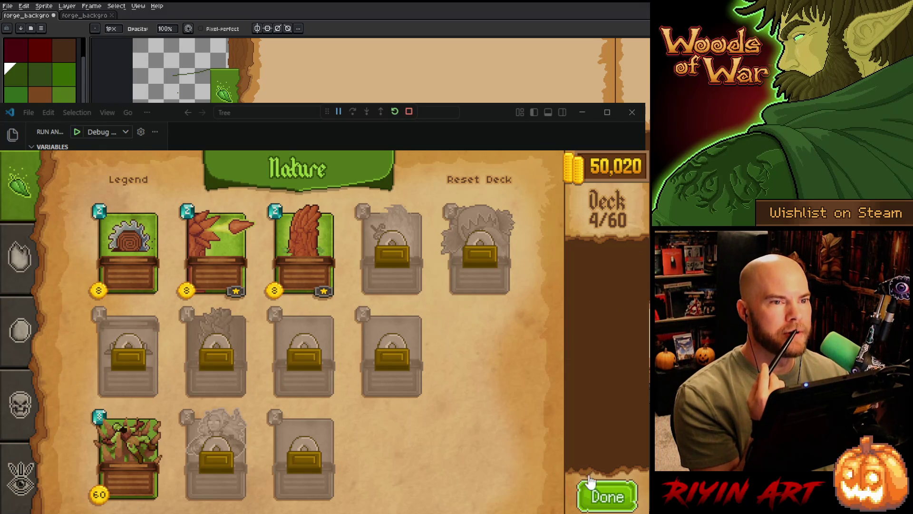
click(598, 494)
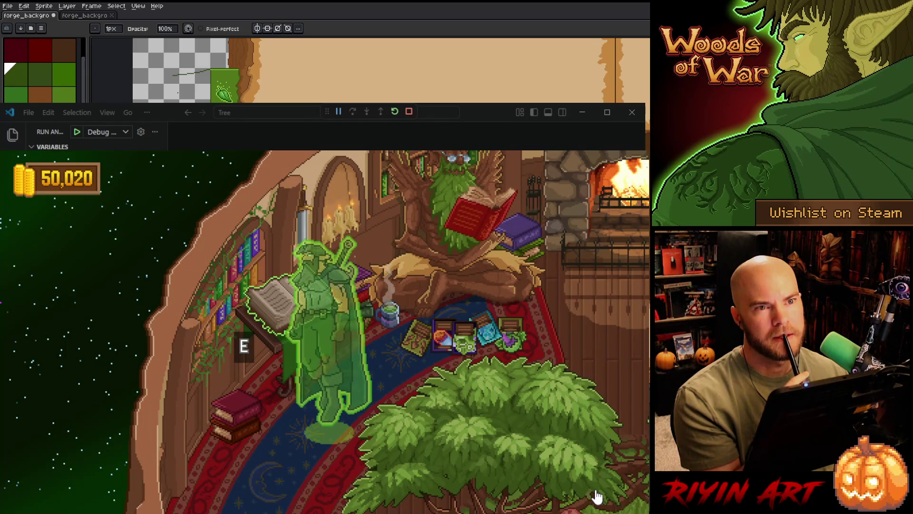
Step: Walk right to the gauntlet and bring up Run the Gauntlet, keeping Normal difficulty
key(d)
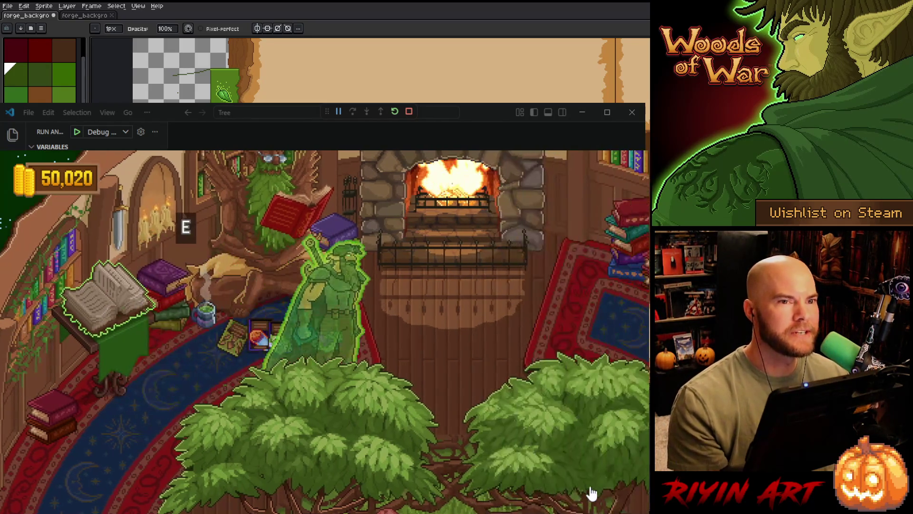
key(e)
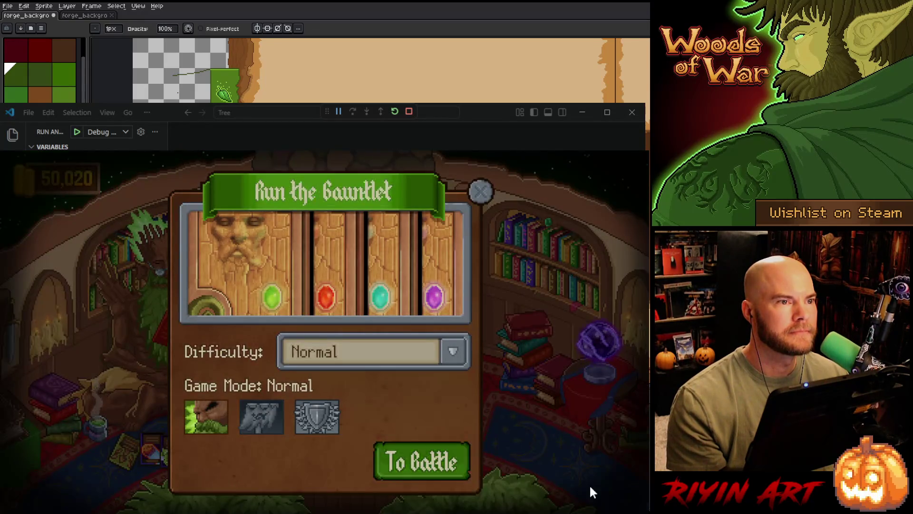
click(592, 494)
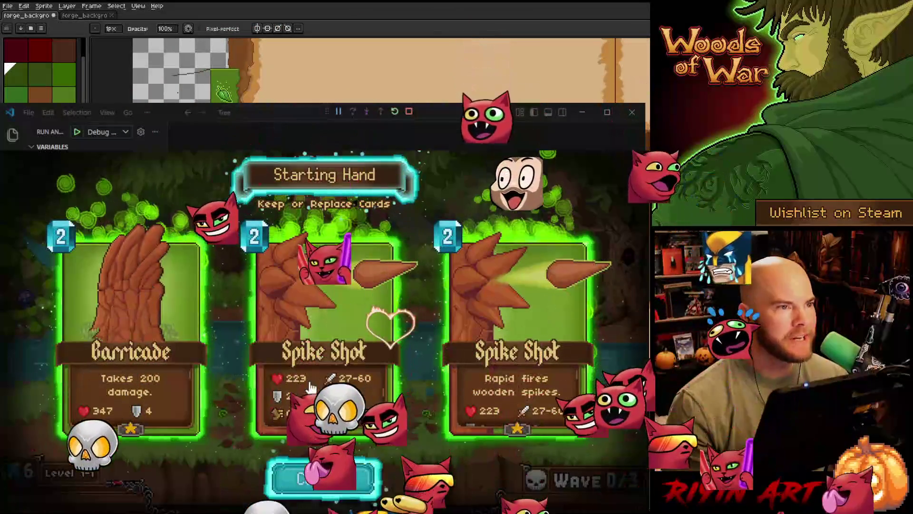
mouse_move(313, 407)
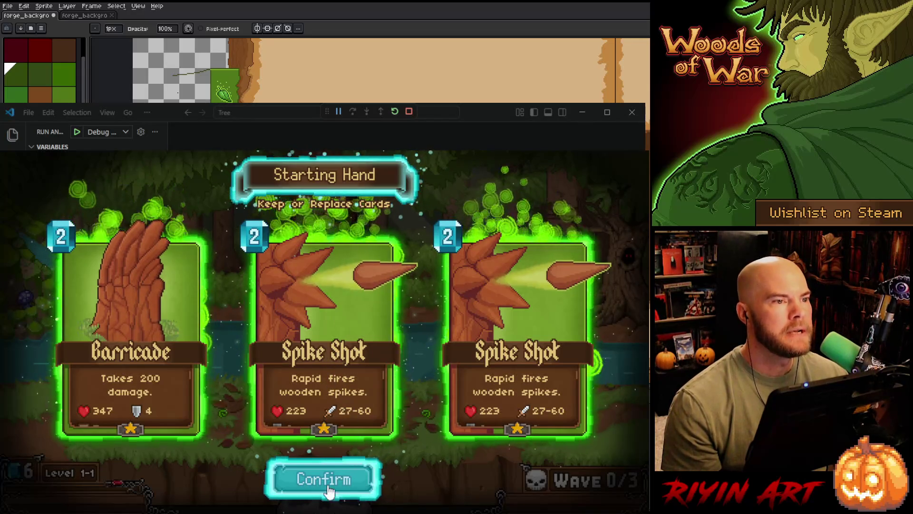
click(257, 380)
click(190, 347)
click(360, 331)
click(371, 331)
click(475, 329)
click(333, 328)
click(125, 336)
click(323, 333)
click(518, 333)
click(327, 346)
click(326, 362)
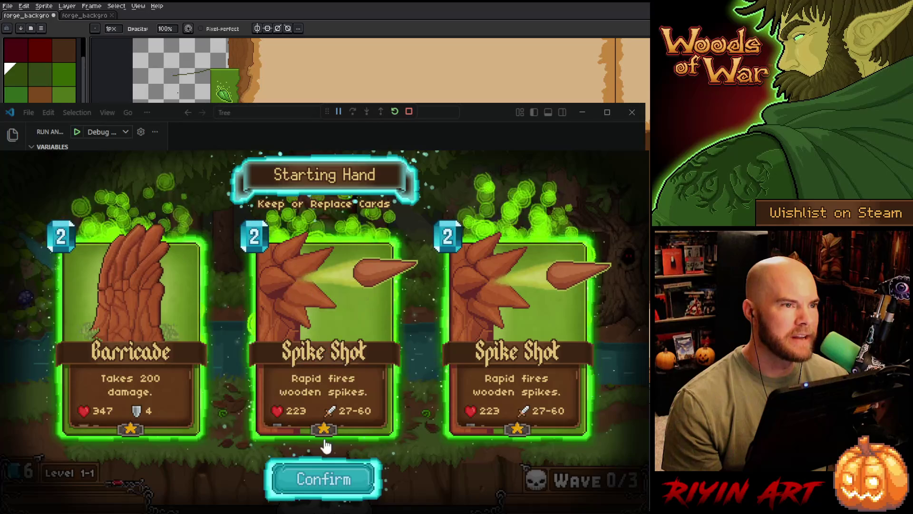
click(322, 477)
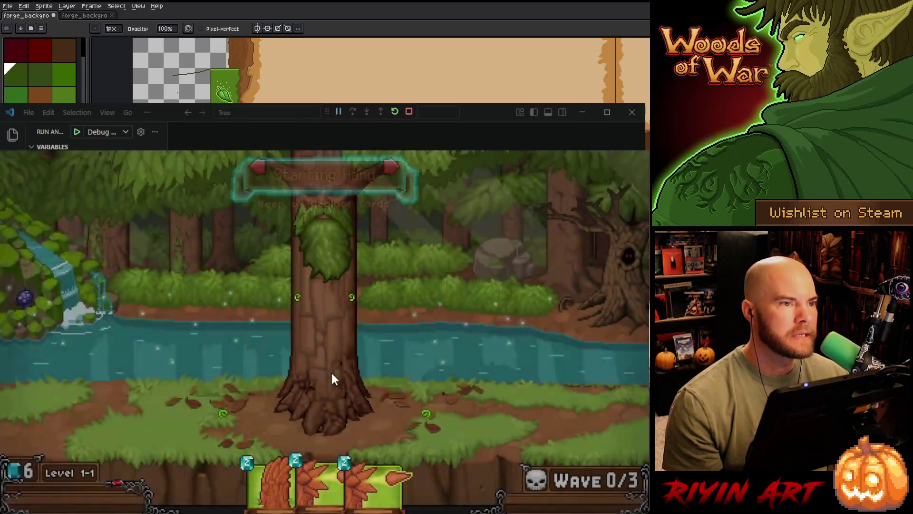
Step: Plant two Spike Shot cards at the tree and a Barricade to its left, then survey the battlefield
mouse_move(326, 419)
mouse_down()
mouse_move(408, 336)
mouse_move(422, 342)
mouse_move(373, 319)
mouse_up()
mouse_move(371, 385)
mouse_down()
mouse_move(317, 378)
mouse_move(280, 320)
mouse_move(288, 324)
mouse_up()
mouse_move(295, 422)
mouse_down()
mouse_move(183, 395)
mouse_move(216, 421)
mouse_move(437, 440)
mouse_move(196, 424)
mouse_up()
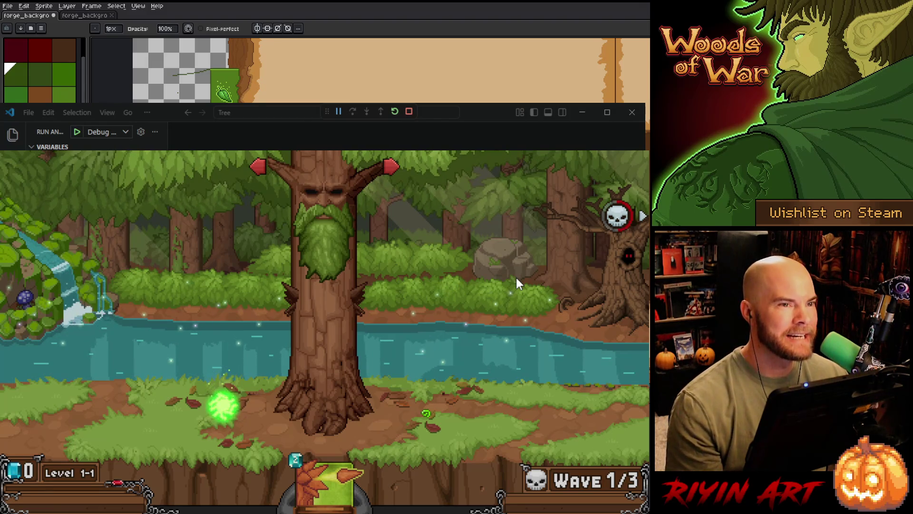
key(d)
key(a)
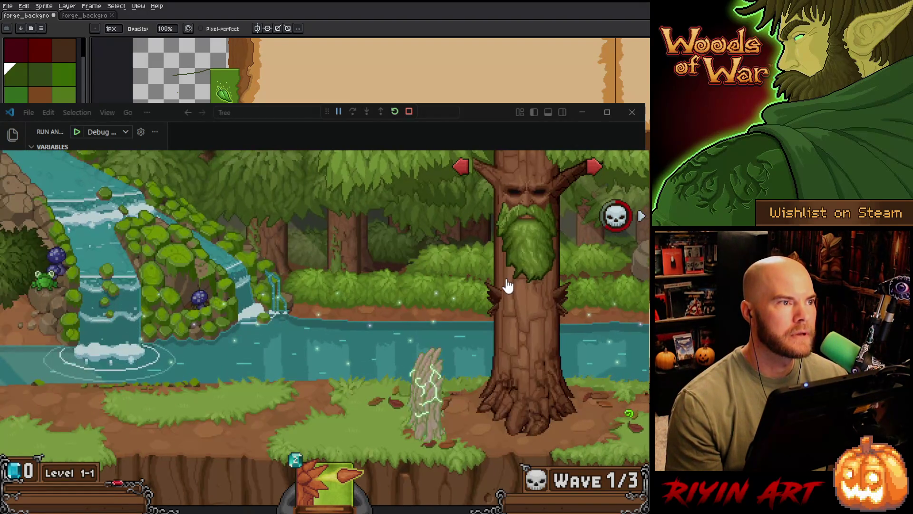
key(d)
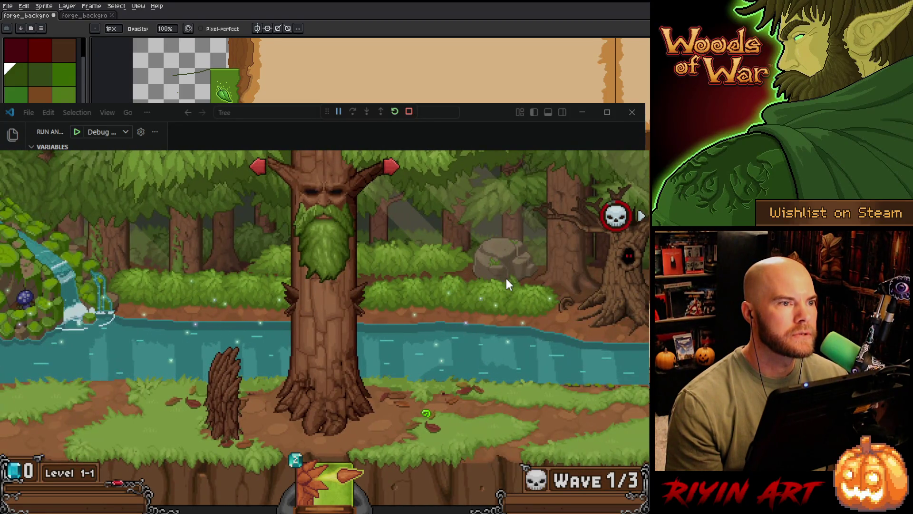
key(a)
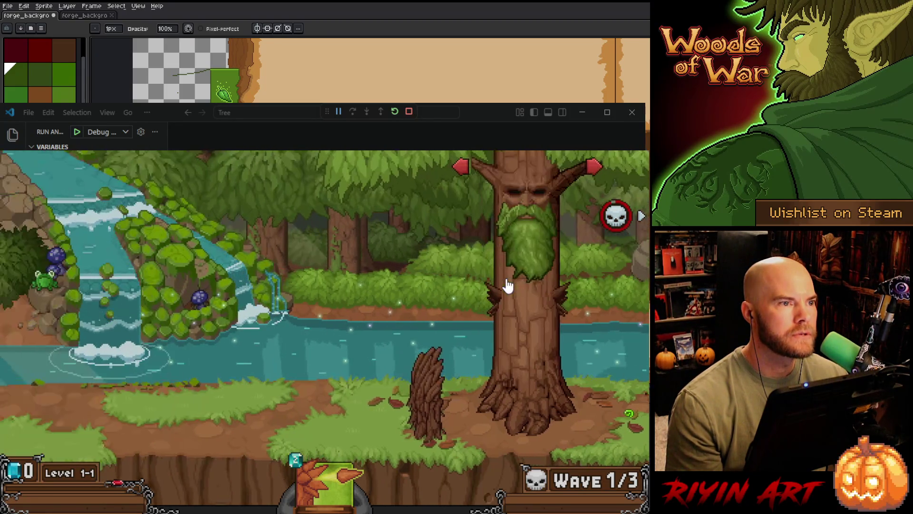
key(d)
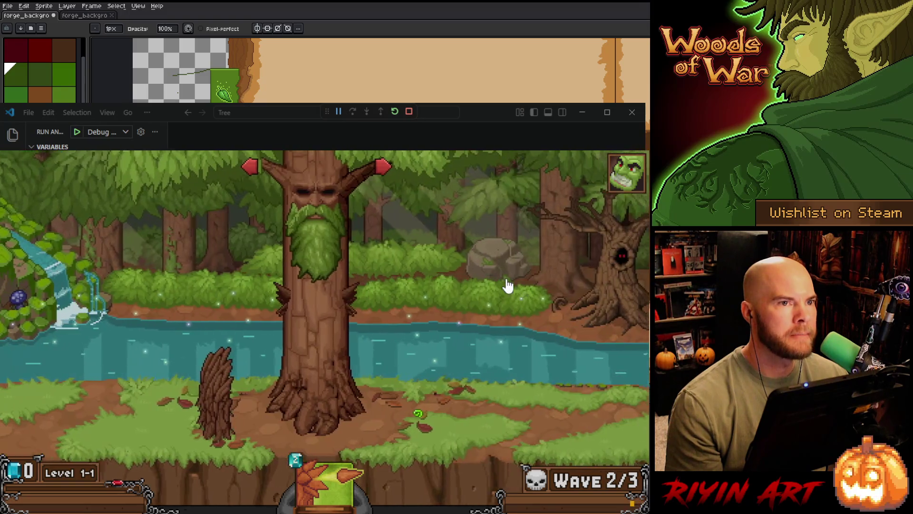
key(d)
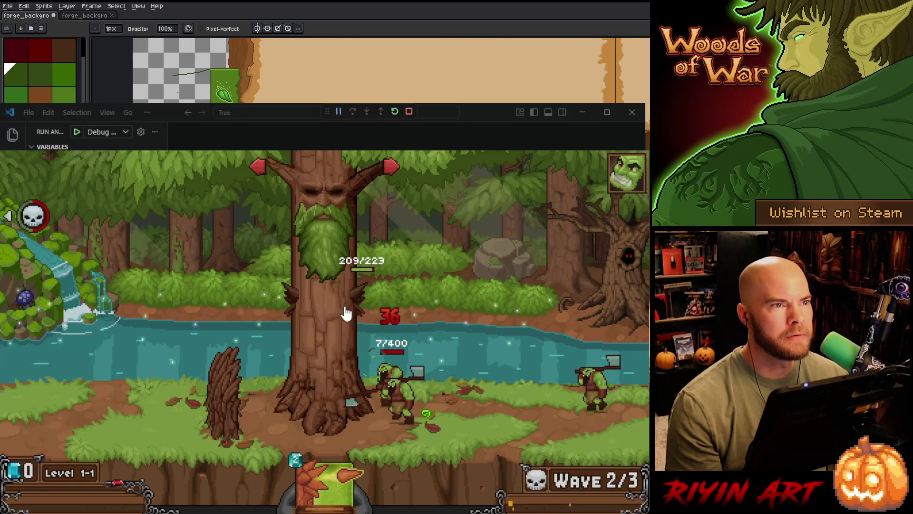
Step: Drop another Spike Shot card on the tree and upgrade its tower once
mouse_move(339, 475)
mouse_move(339, 475)
mouse_down()
mouse_move(261, 461)
mouse_move(363, 362)
mouse_move(377, 312)
mouse_move(434, 261)
mouse_move(395, 298)
mouse_move(375, 292)
mouse_up()
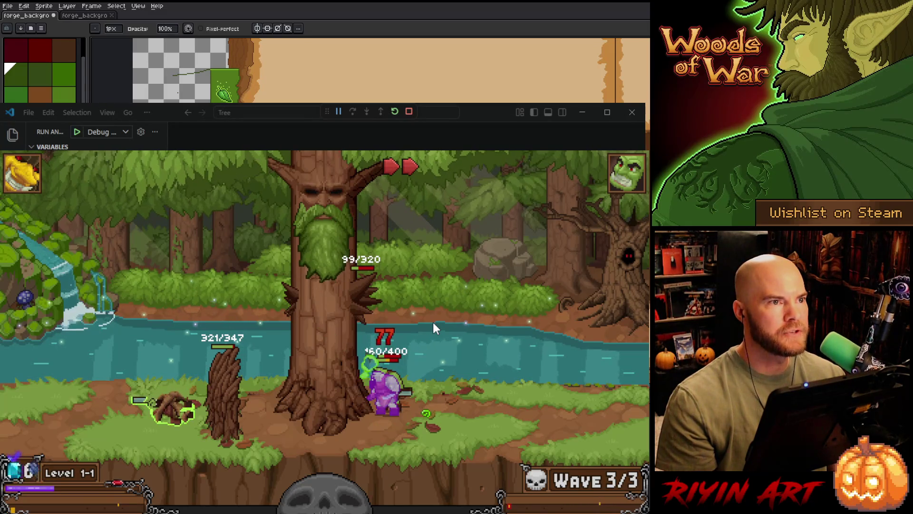
click(373, 309)
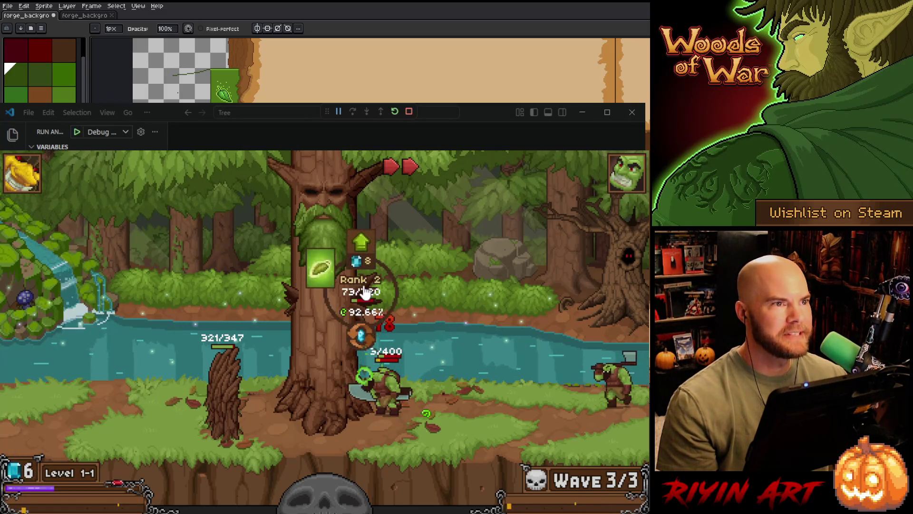
click(394, 281)
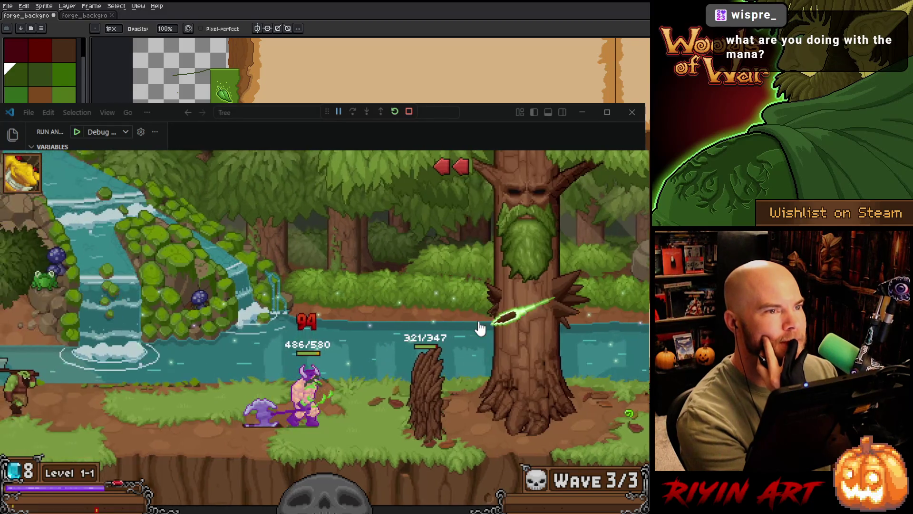
Step: Upgrade the tree's Spike Shot tower up to Rank 3 and close its menu
click(494, 307)
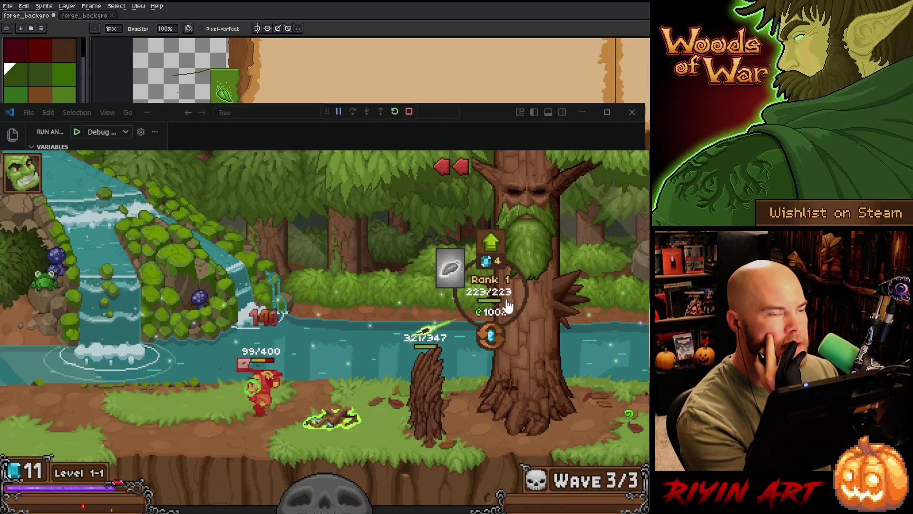
mouse_move(498, 259)
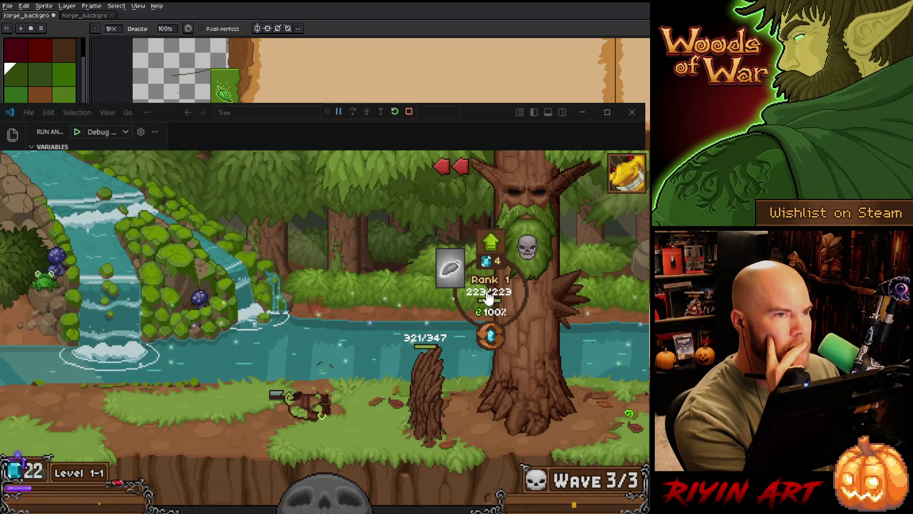
mouse_move(450, 267)
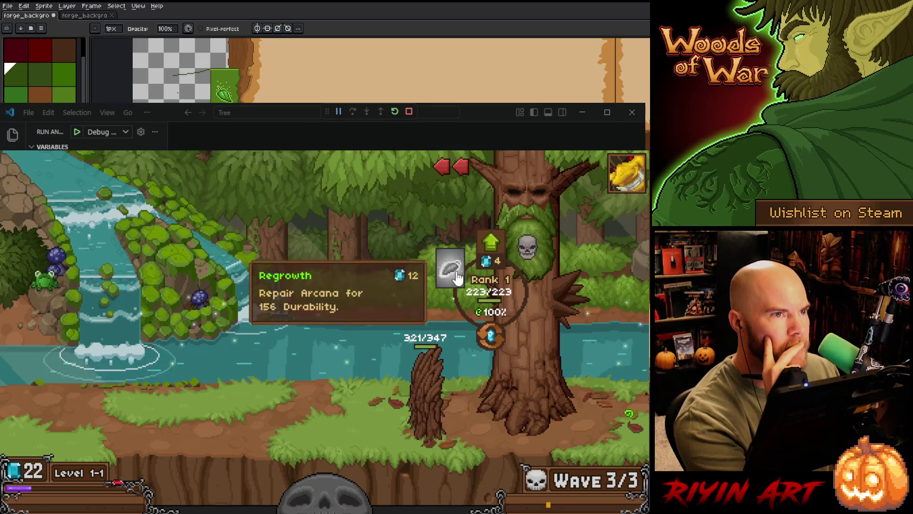
key(d)
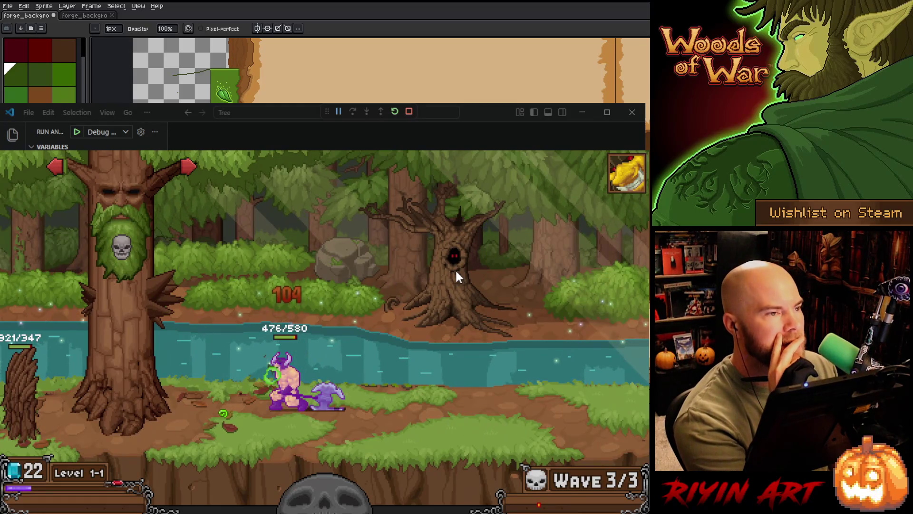
key(a)
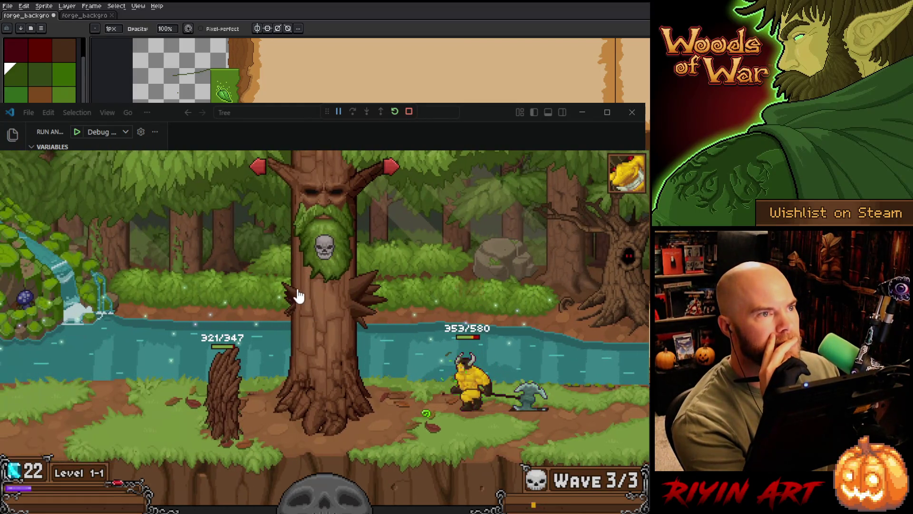
click(299, 295)
click(361, 247)
click(347, 310)
click(360, 305)
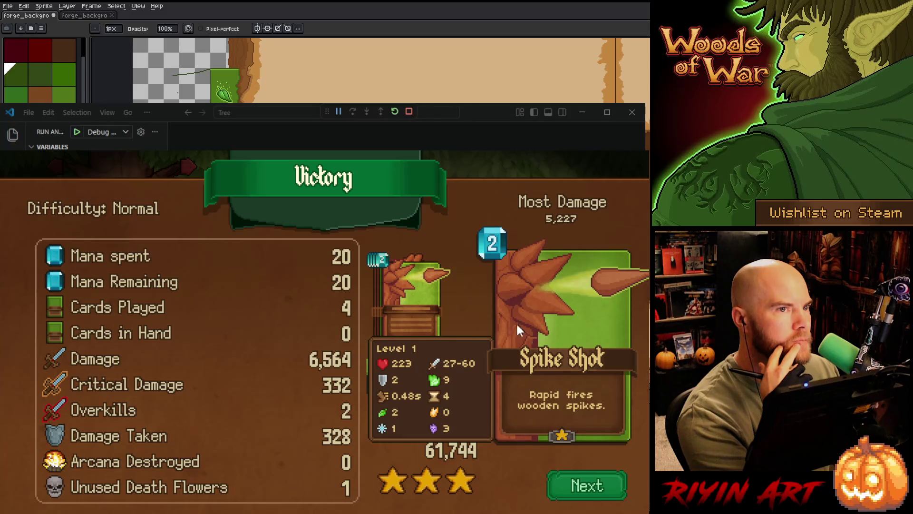
Step: Continue past Victory, open the chest for 158 gold, and proceed through Node Status to Choose
click(604, 493)
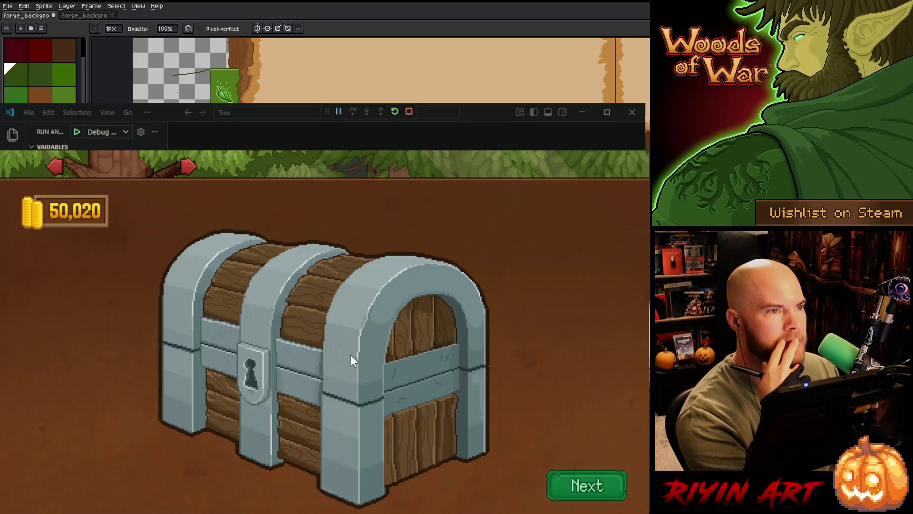
click(352, 366)
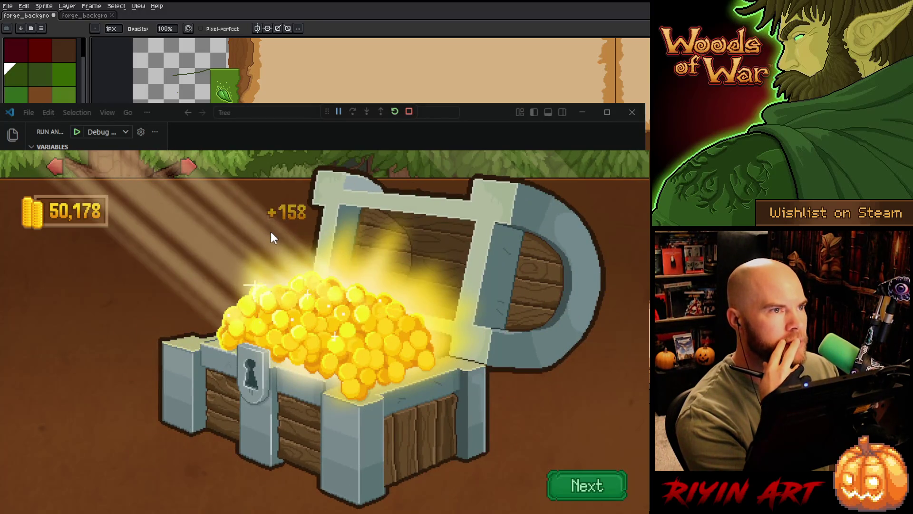
click(585, 487)
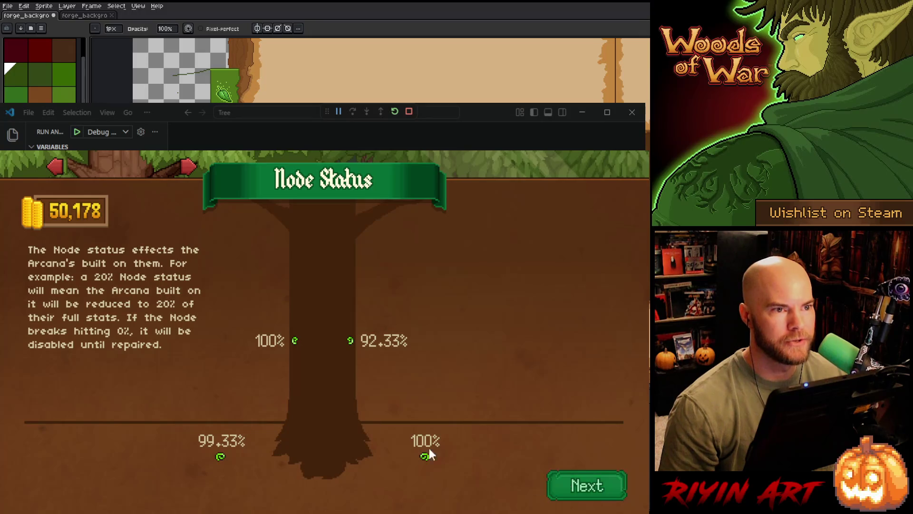
click(590, 495)
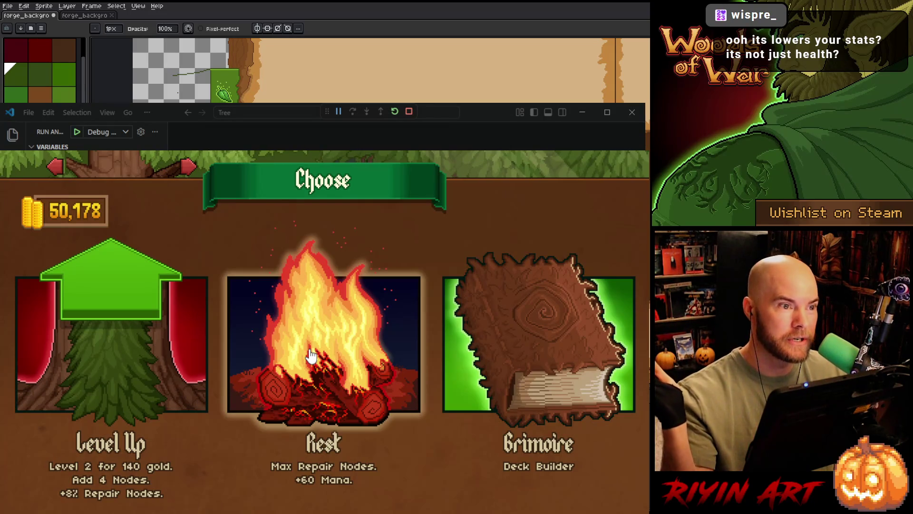
Step: Upgrade Spike Shot to three stars in the Grimoire, then move the hero to the next path node
click(549, 341)
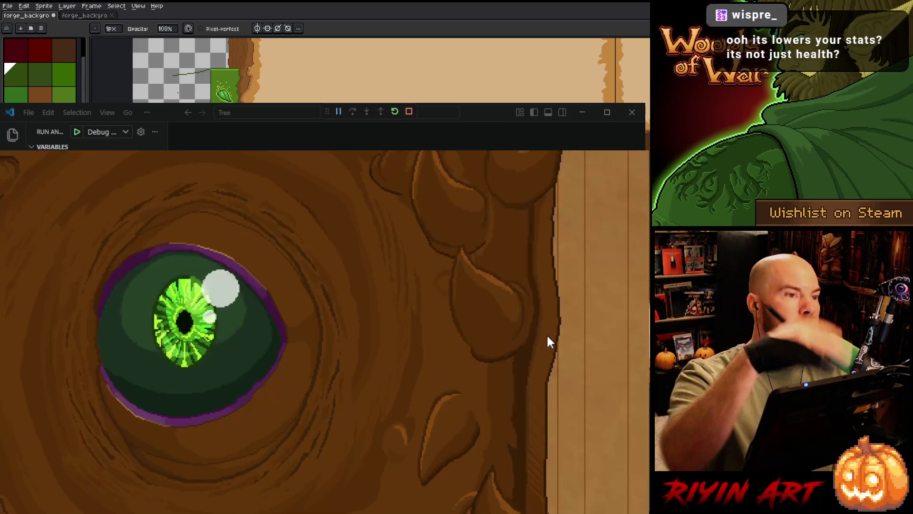
mouse_move(289, 250)
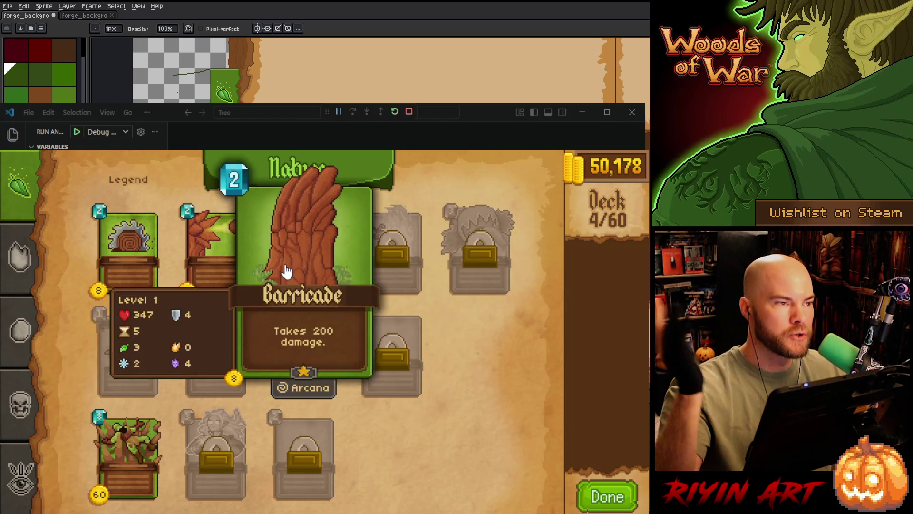
mouse_move(594, 276)
mouse_move(233, 296)
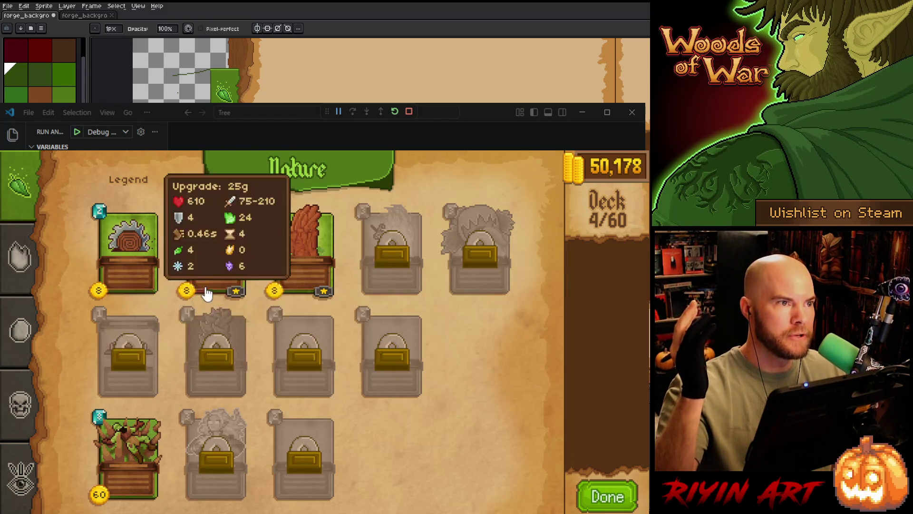
click(234, 296)
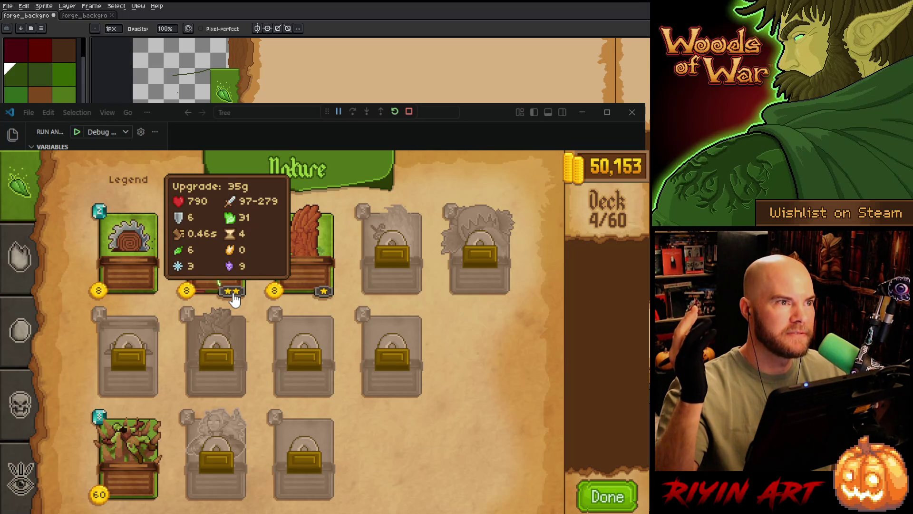
click(234, 298)
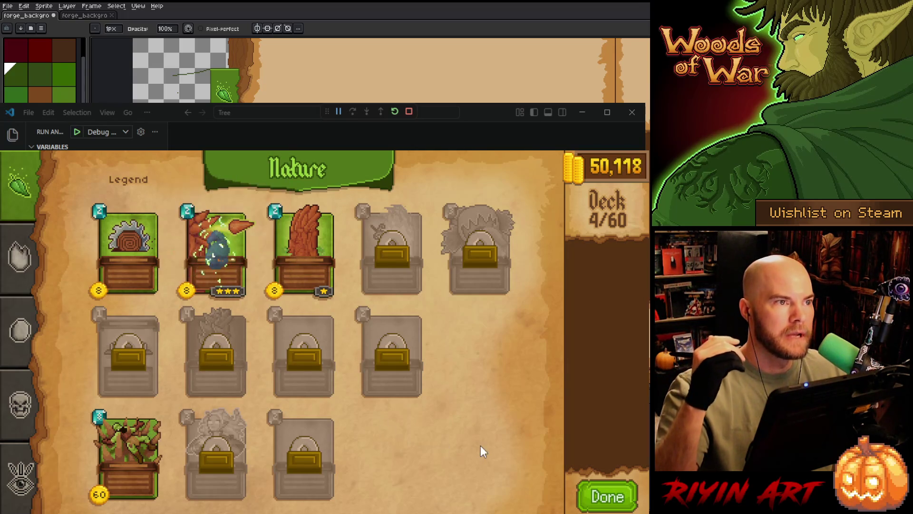
mouse_move(204, 262)
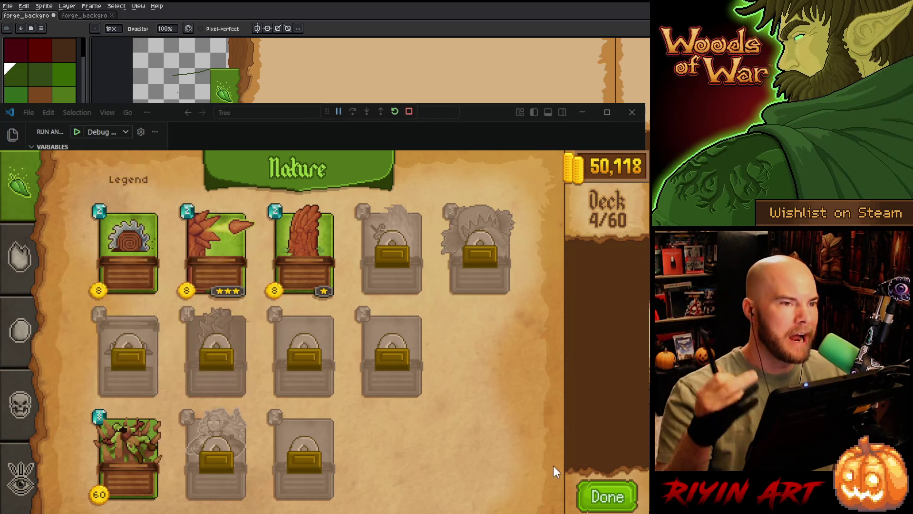
click(601, 496)
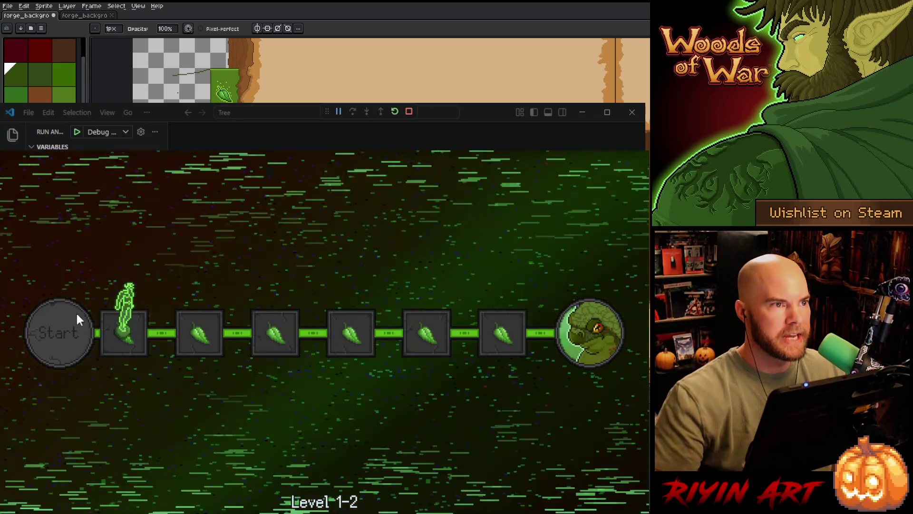
click(199, 333)
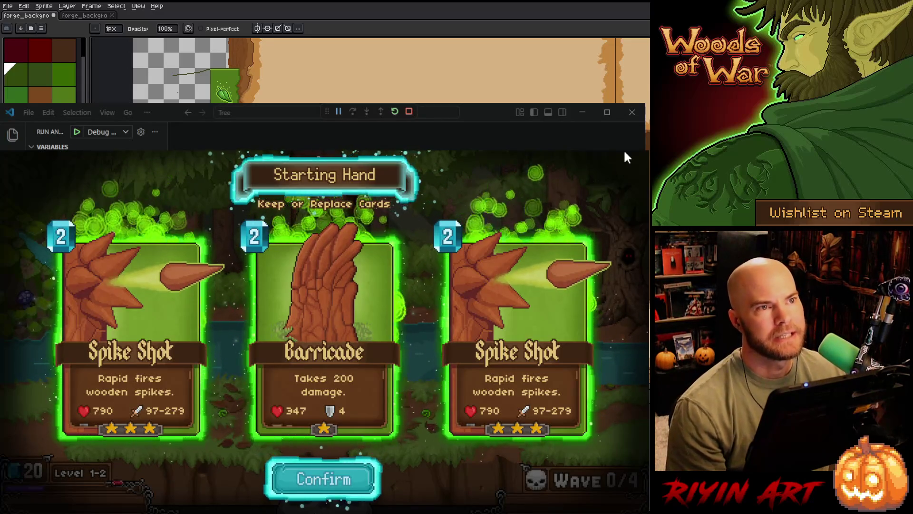
Step: Quit the game with Alt+F4 and close the VS Code window to reveal the Aseprite artwork
key(alt+F4)
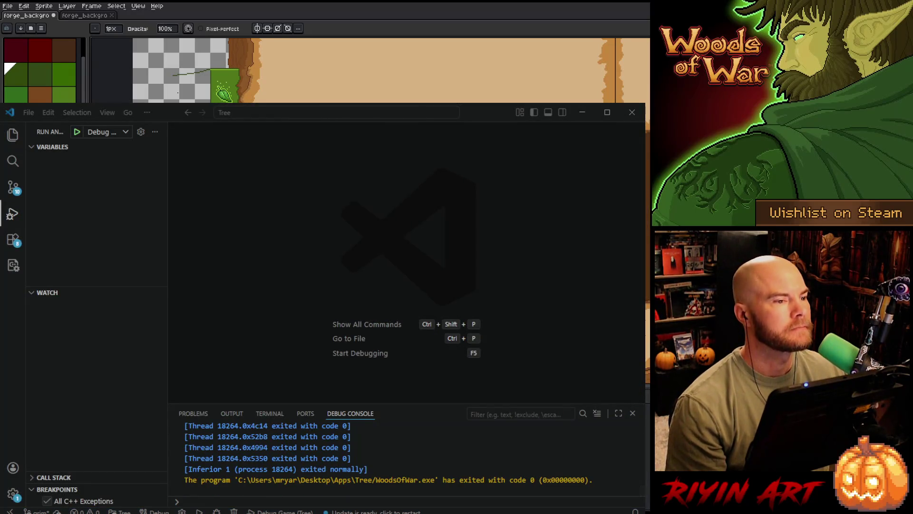
click(623, 113)
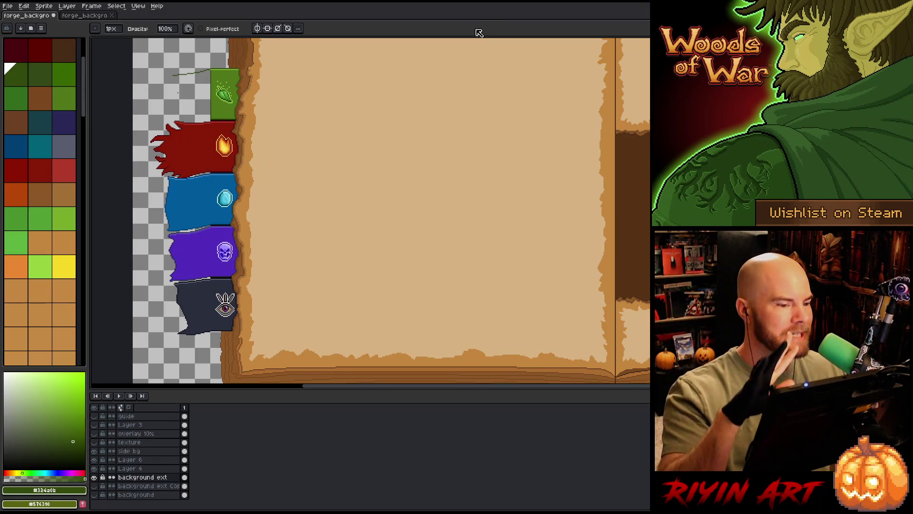
Step: Recentre the book page on the canvas and switch to the Move tool
key(minus)
key(minus)
key(plus)
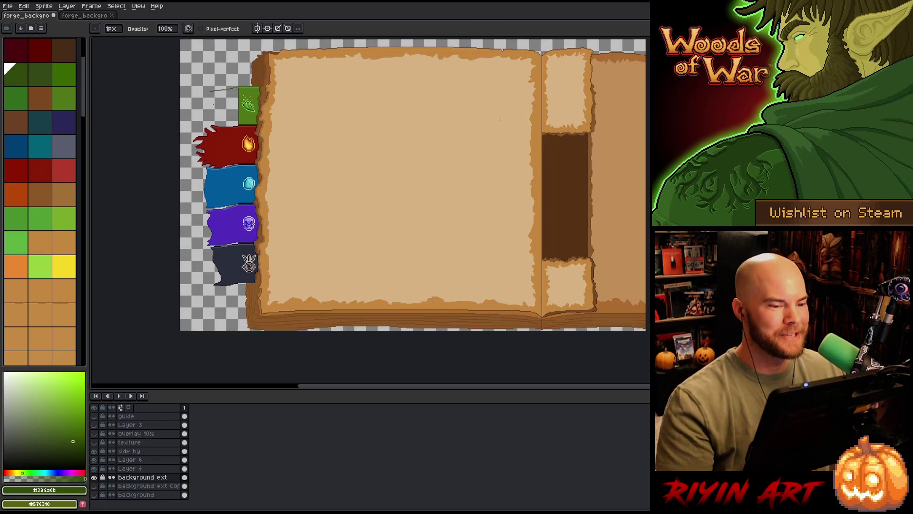
drag(334, 196, 316, 204)
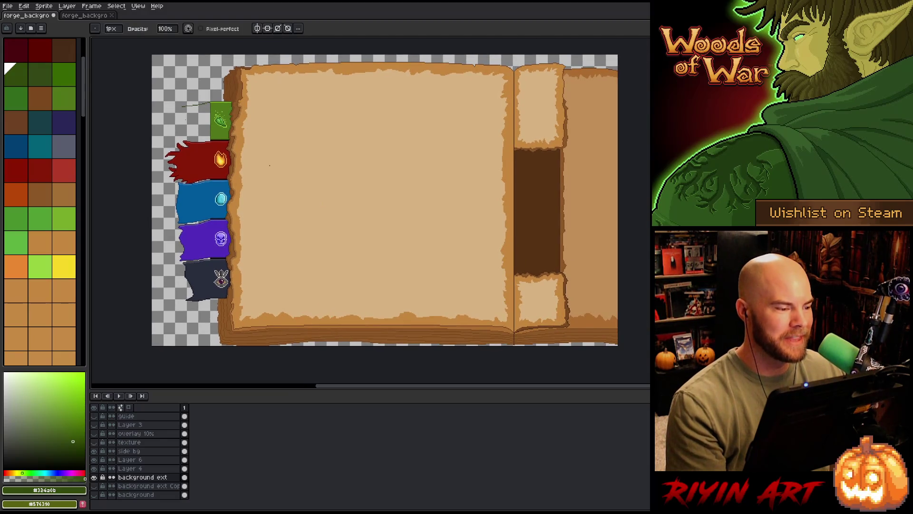
key(v)
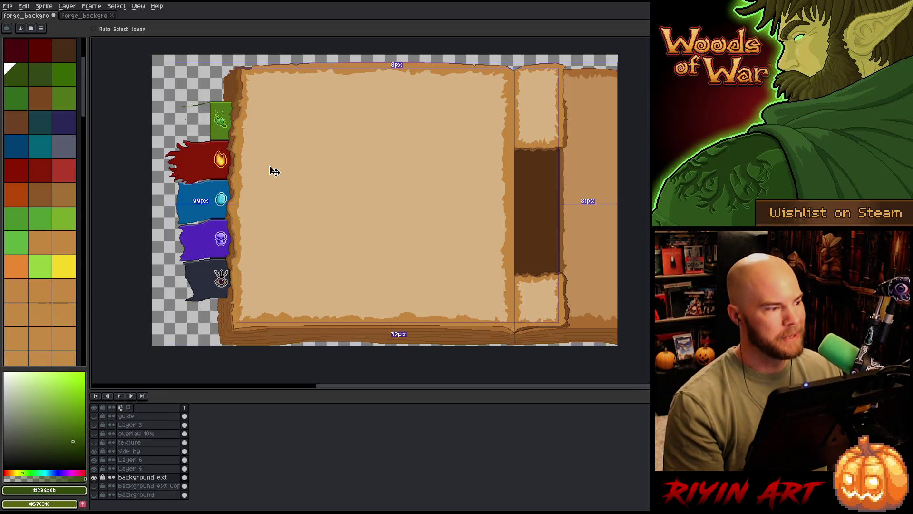
Step: View the second forge_background sprite, then close it
click(71, 17)
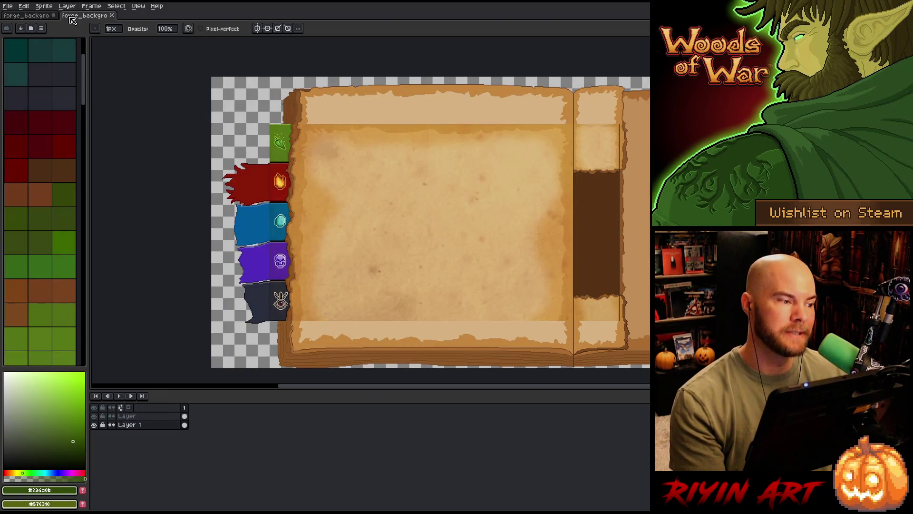
click(113, 16)
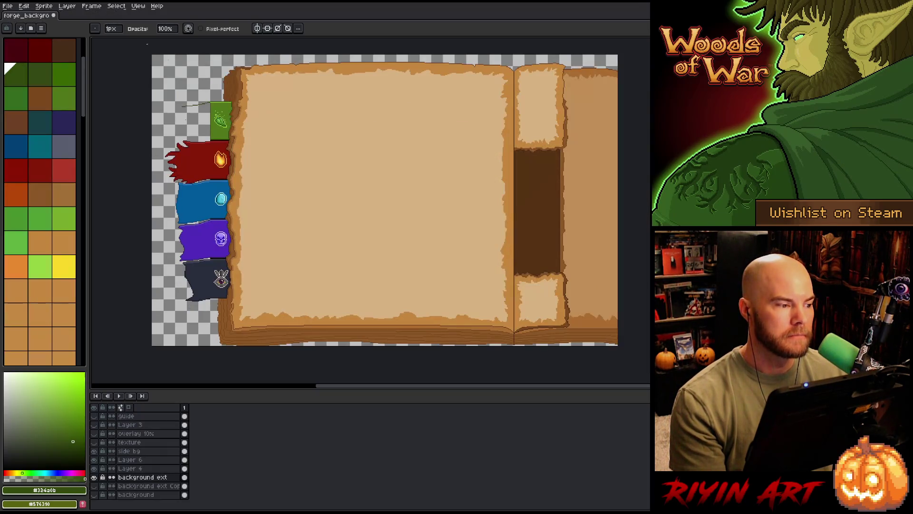
scroll(253, 181, down, 1)
scroll(253, 182, up, 1)
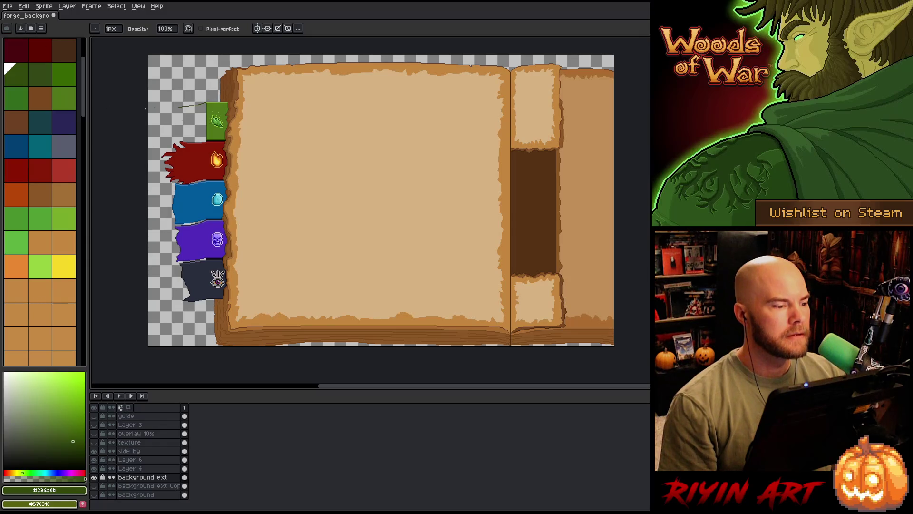
Step: Zoom in and erase the stray dark green line beside the green tab
scroll(169, 107, up, 4)
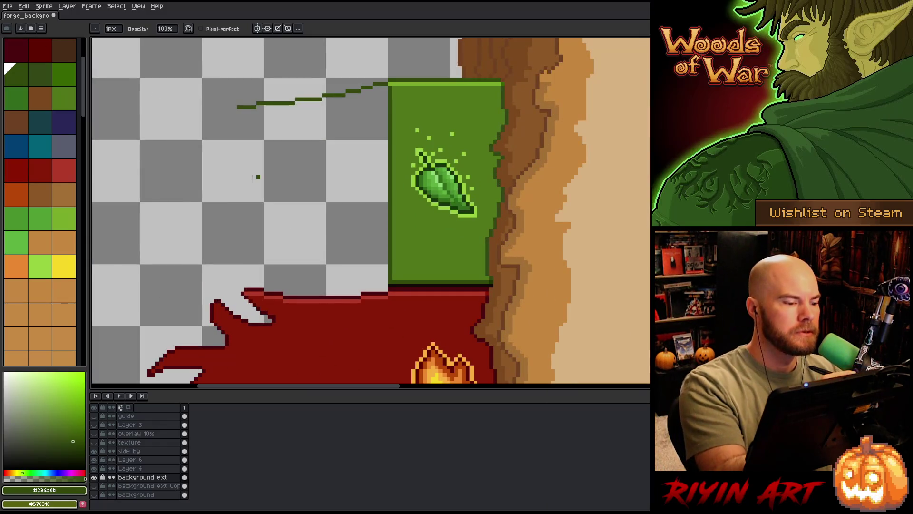
drag(359, 119, 442, 185)
mouse_move(468, 149)
mouse_down()
mouse_move(319, 173)
mouse_move(341, 173)
mouse_up()
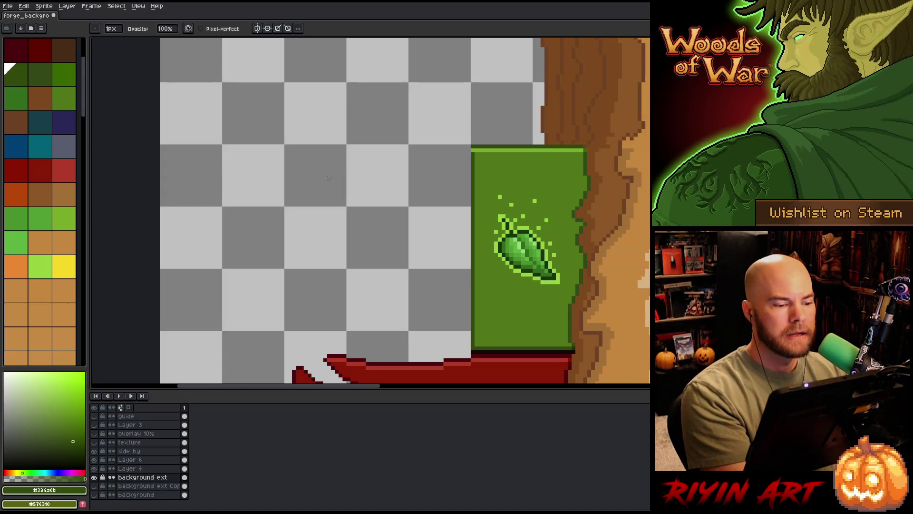
Step: Draw a dark green pointed outline extending left from the green tab
drag(413, 216, 387, 159)
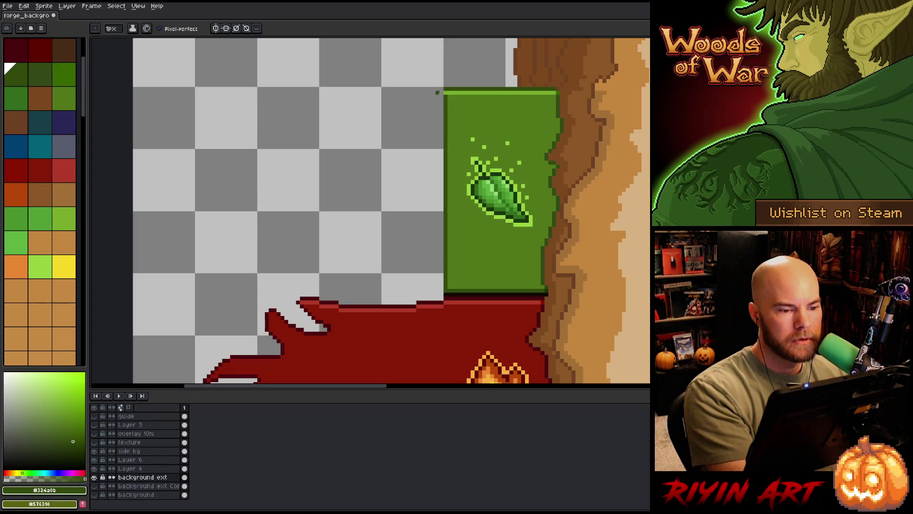
mouse_move(441, 92)
mouse_down()
mouse_move(247, 152)
mouse_move(220, 183)
mouse_move(325, 259)
mouse_move(432, 287)
mouse_move(413, 286)
mouse_up()
key(e)
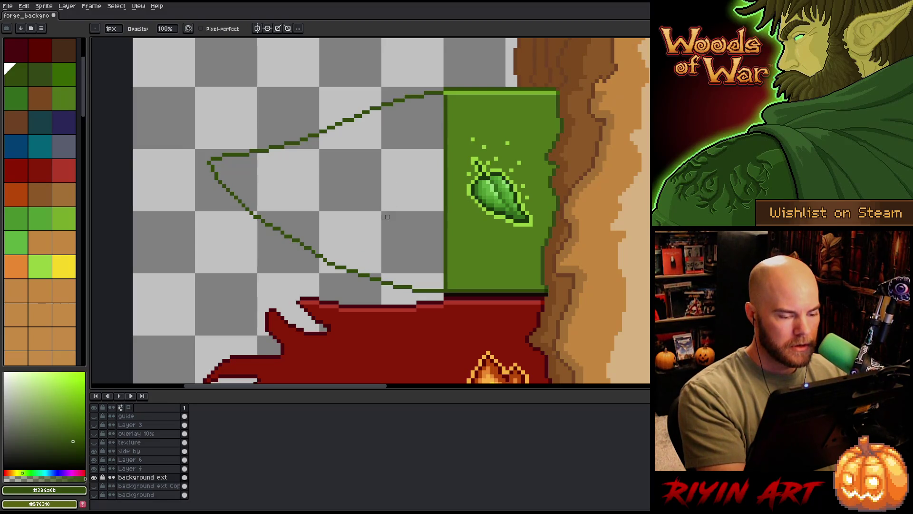
Step: Tidy the pointed leaf outline with the Pencil and Eraser, then save the sprite
key(b)
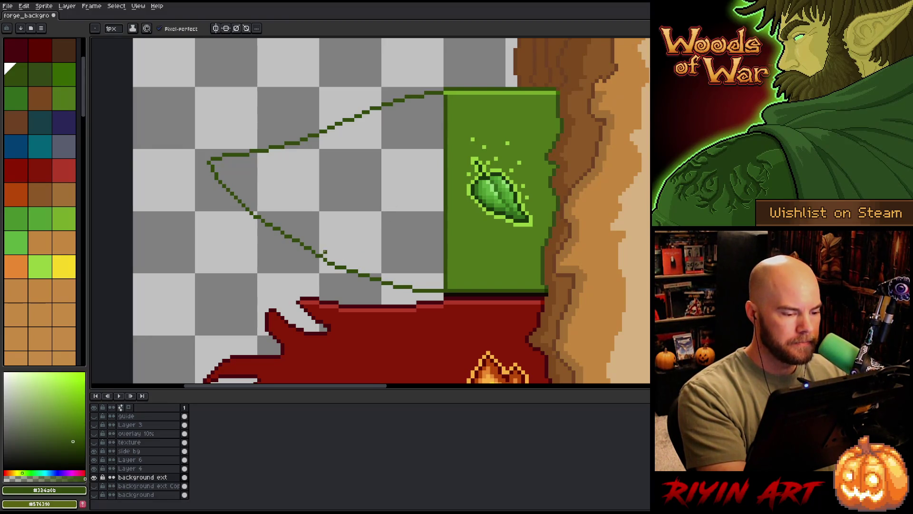
key(e)
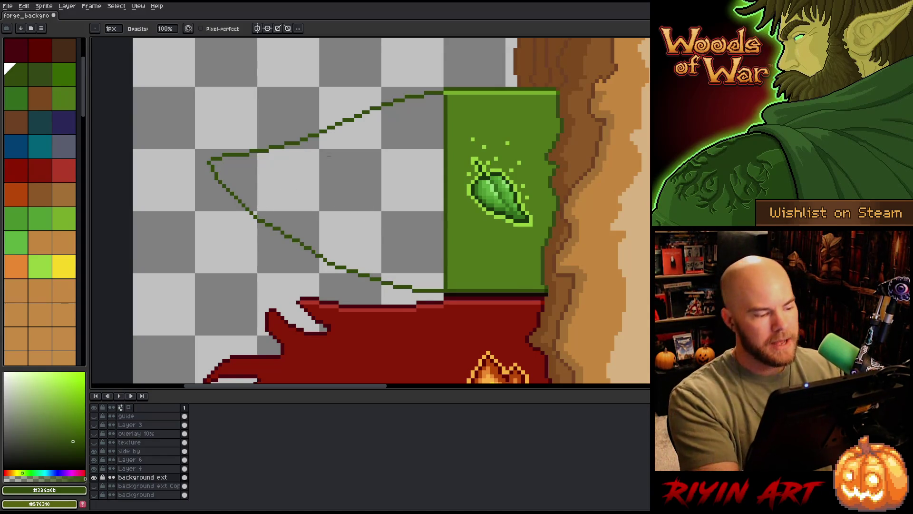
key(b)
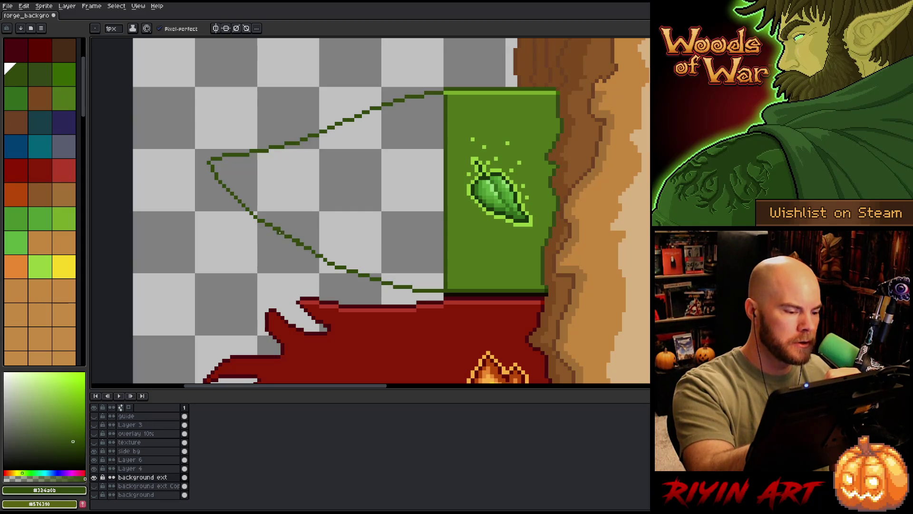
key(e)
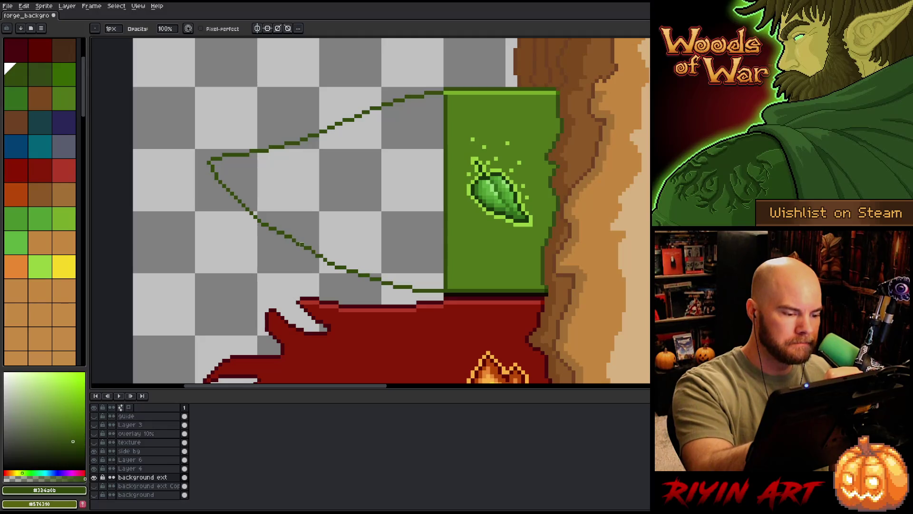
key(b)
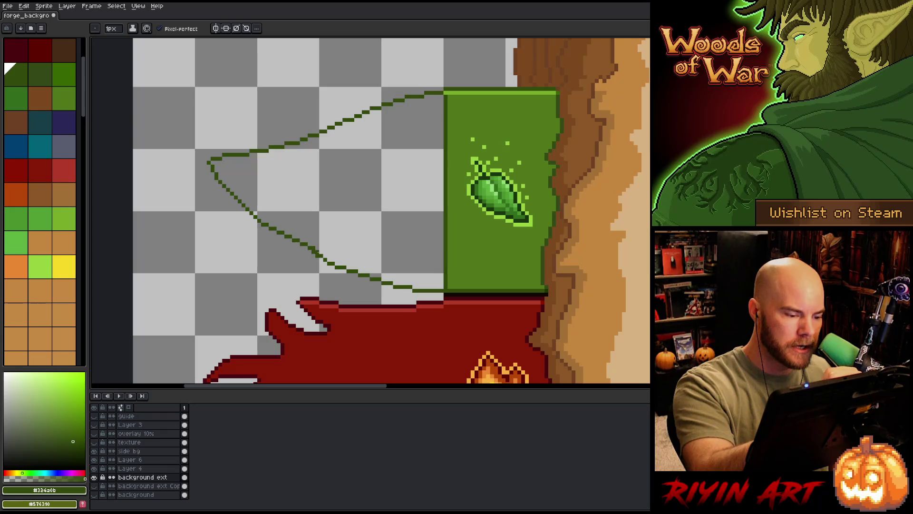
key(e)
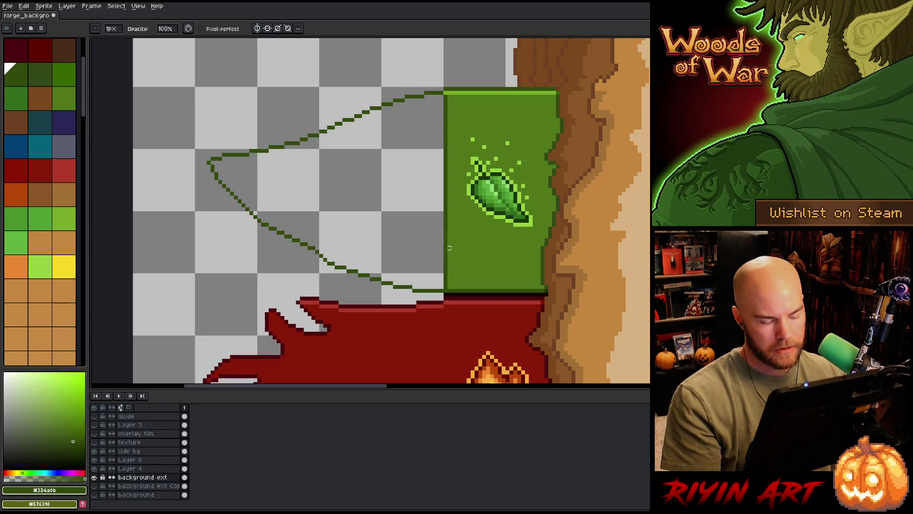
key(b)
key(e)
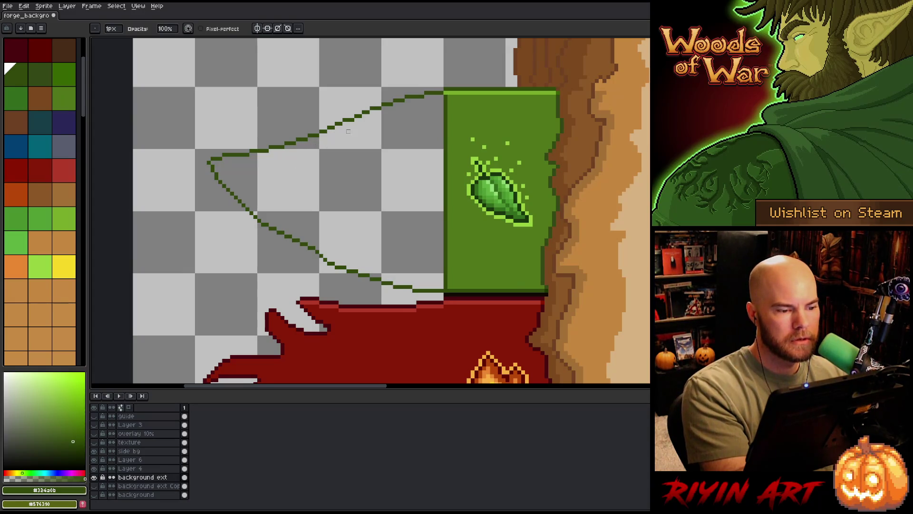
key(b)
key(e)
key(b)
key(e)
key(b)
key(e)
key(b)
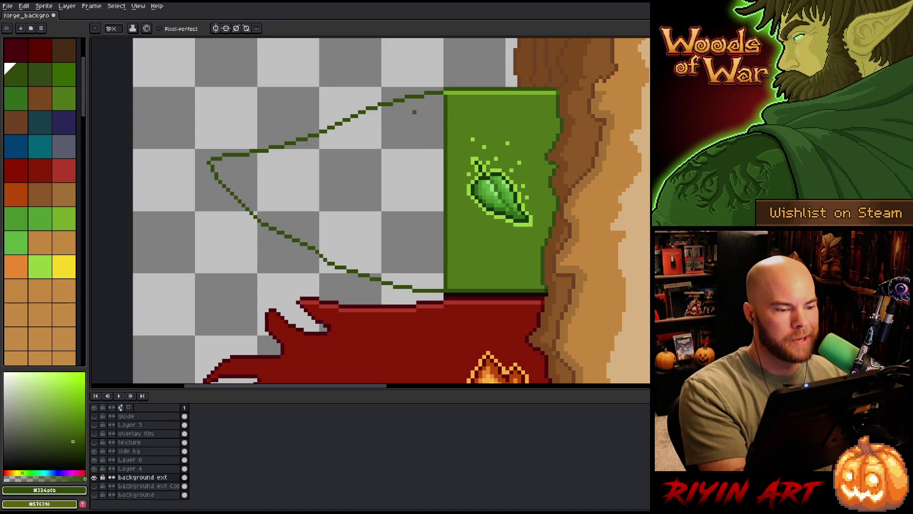
key(e)
key(ctrl+s)
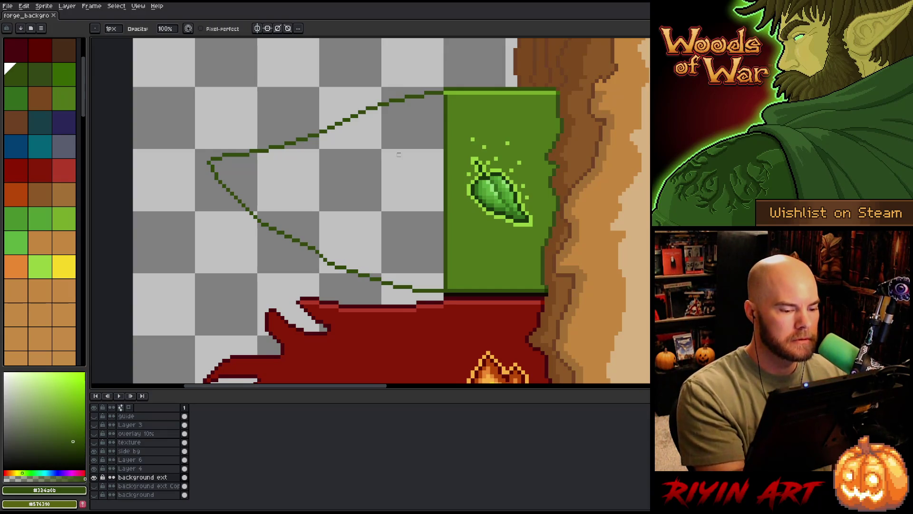
Step: Marquee-select the lower outline line of the leaf to adjust it
key(m)
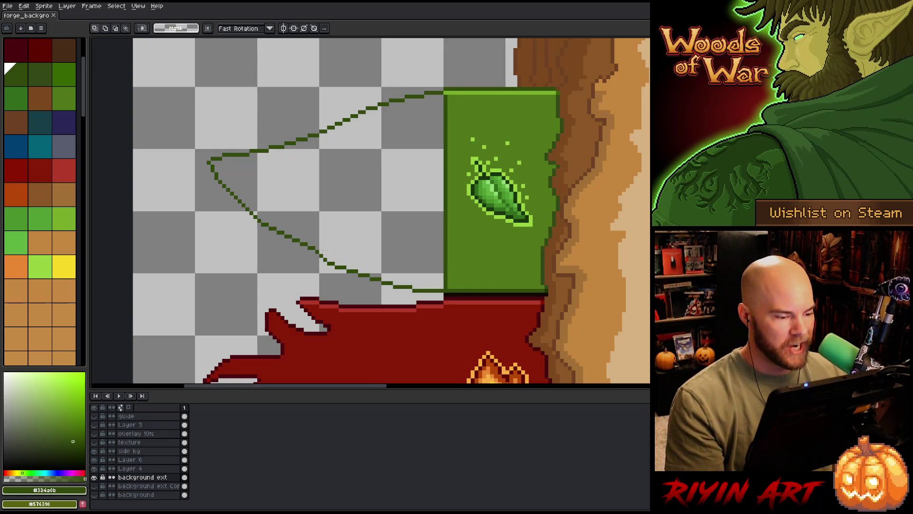
drag(321, 248, 430, 294)
click(328, 244)
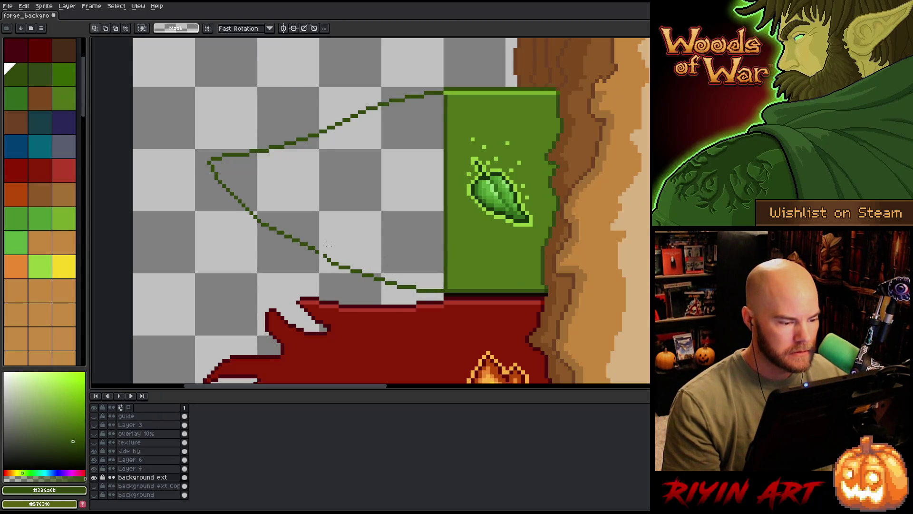
drag(327, 252, 428, 285)
click(375, 255)
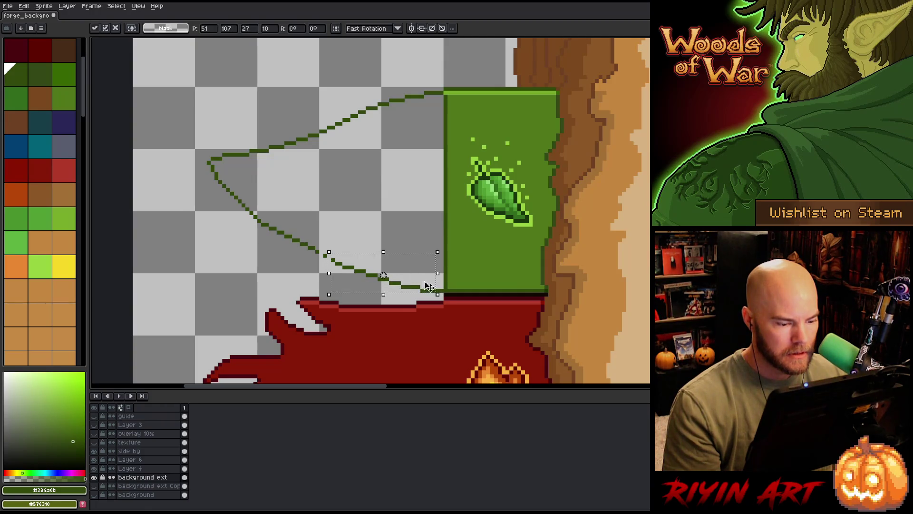
drag(334, 257, 433, 294)
click(406, 228)
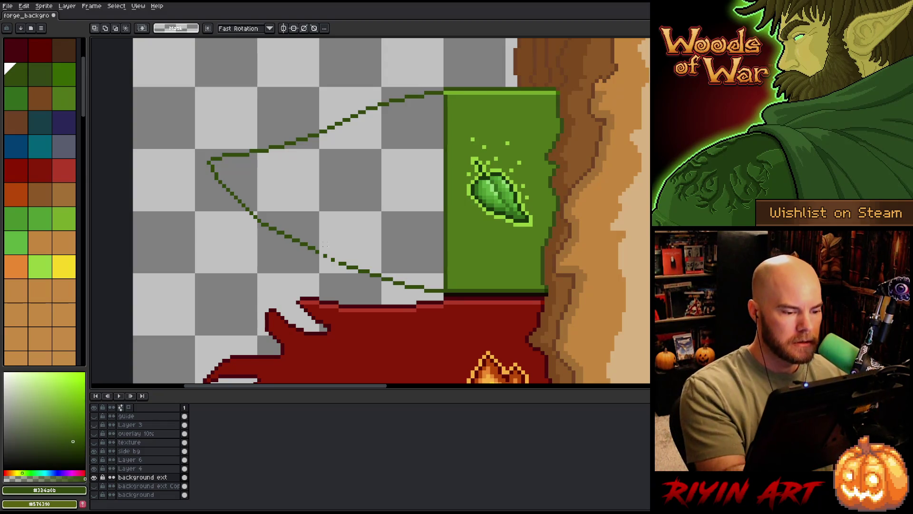
Step: Paint the tab's left edge in the tab green and bucket-fill the leaf solid green
key(b)
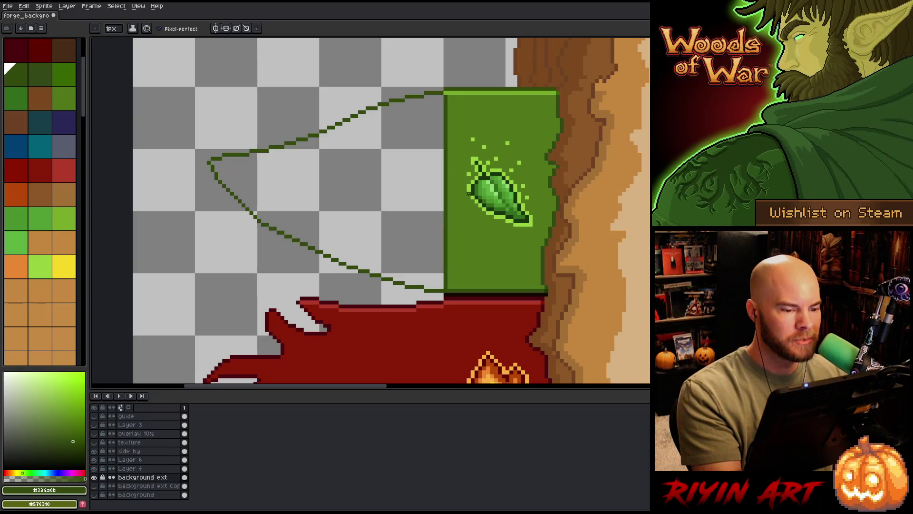
alt+click(452, 116)
drag(445, 97, 445, 287)
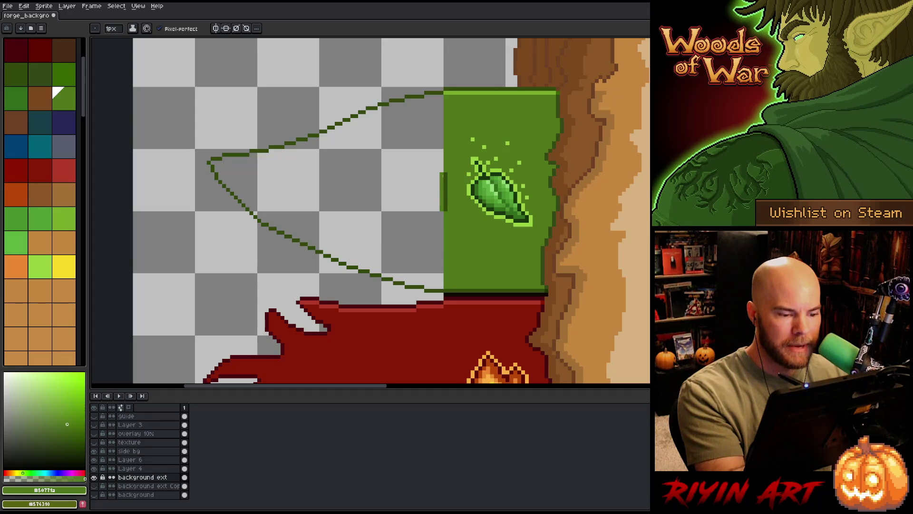
key(g)
click(445, 217)
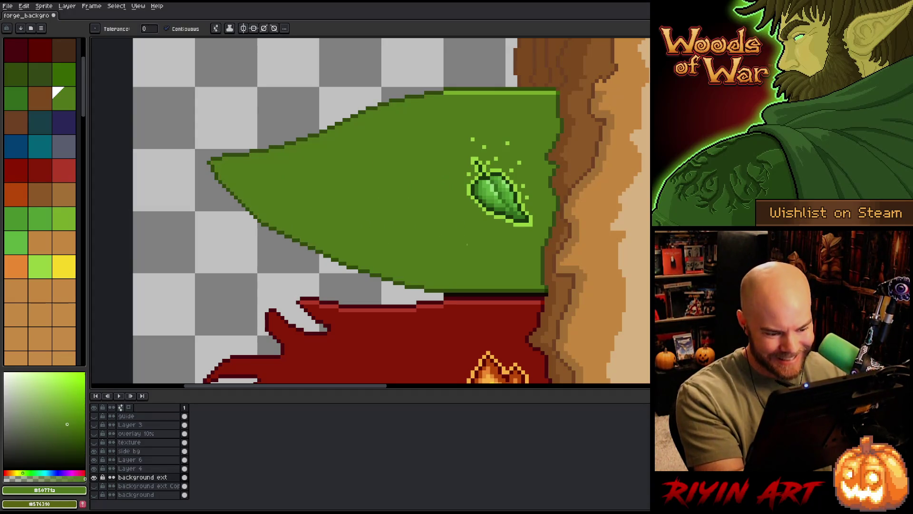
Step: Draw a lighter green highlight along the leaf's top edge, then zoom out to the whole book
key(m)
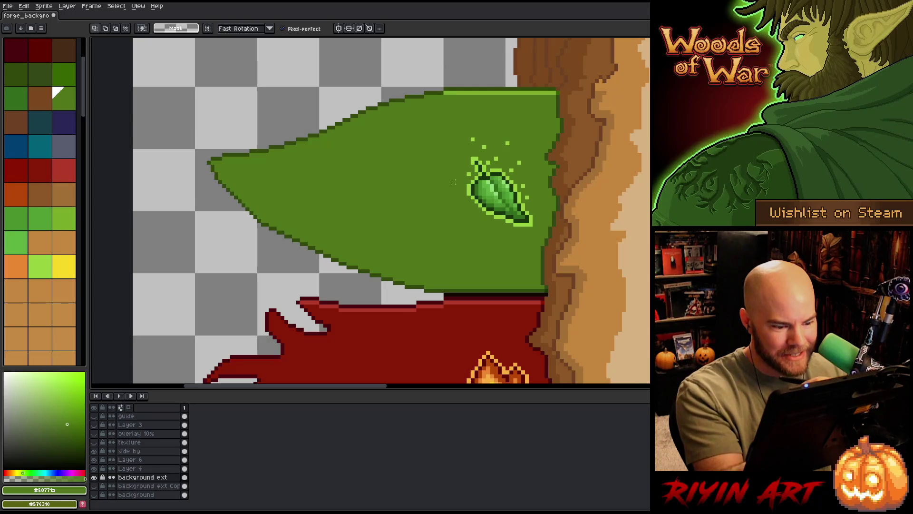
key(b)
alt+click(449, 240)
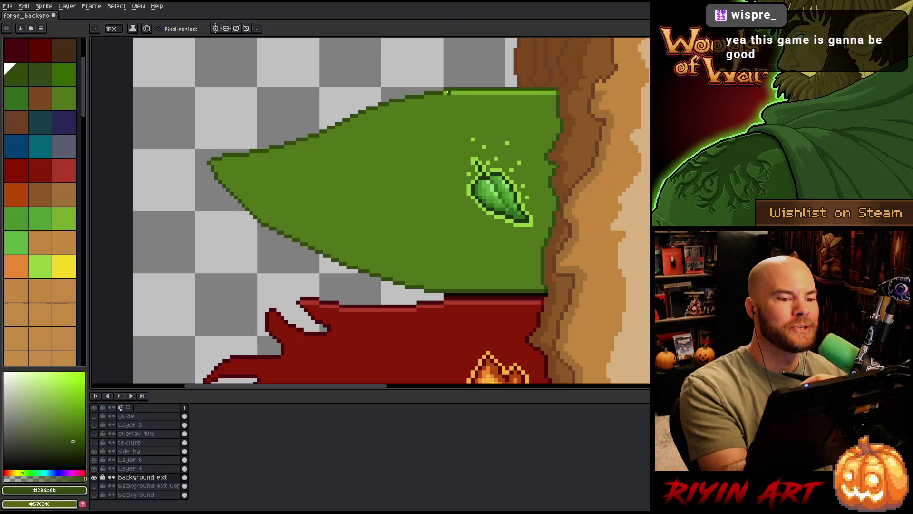
alt+click(496, 92)
click(428, 96)
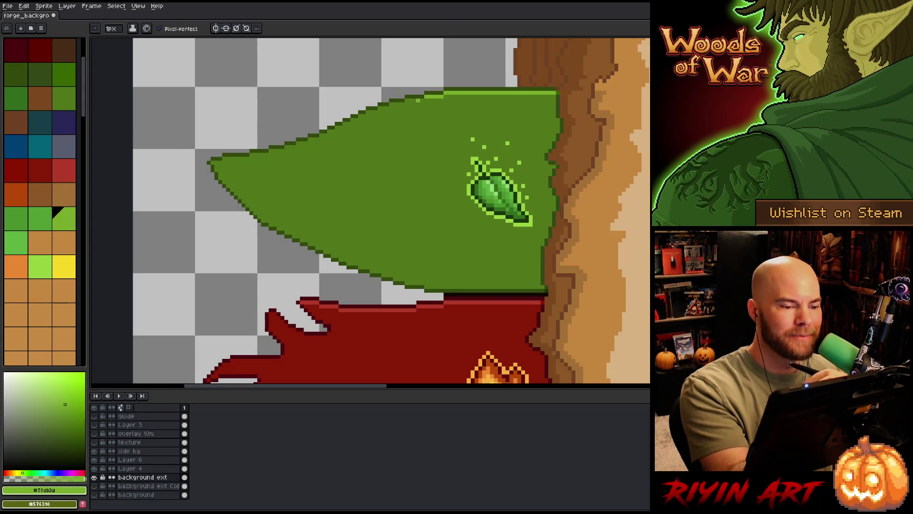
mouse_move(413, 101)
mouse_down()
mouse_move(397, 103)
mouse_move(391, 93)
mouse_up()
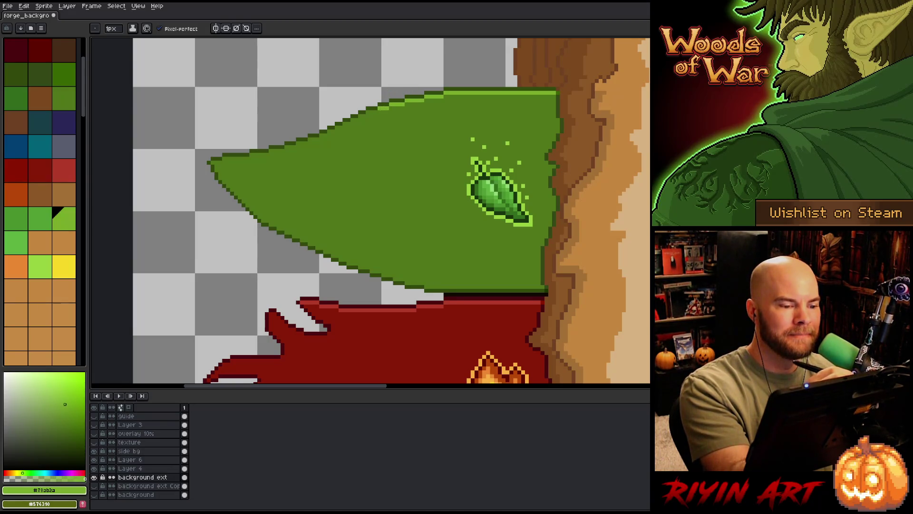
mouse_move(366, 115)
mouse_down()
mouse_move(284, 148)
mouse_move(210, 162)
mouse_up()
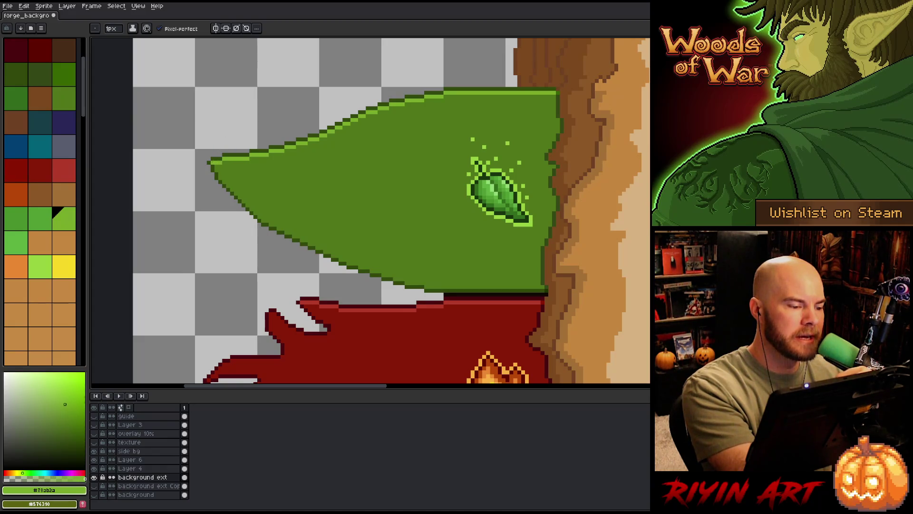
scroll(449, 228, down, 5)
mouse_move(457, 210)
mouse_down()
mouse_move(391, 185)
mouse_move(347, 216)
mouse_up()
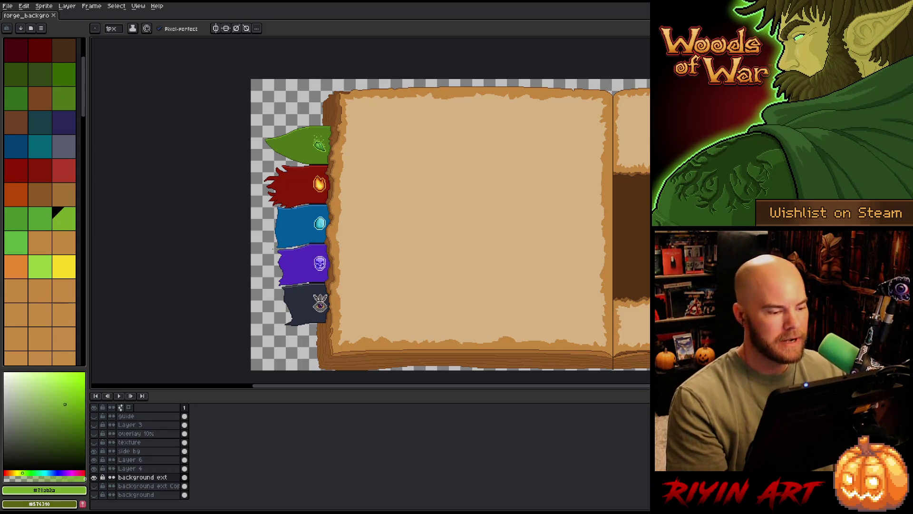
Step: Fill the orange pixels left of the eye emblem with its light grey
scroll(320, 263, up, 2)
scroll(320, 263, down, 2)
scroll(321, 263, up, 3)
mouse_move(320, 263)
mouse_down()
mouse_move(307, 255)
mouse_move(311, 209)
mouse_up()
scroll(376, 244, up, 3)
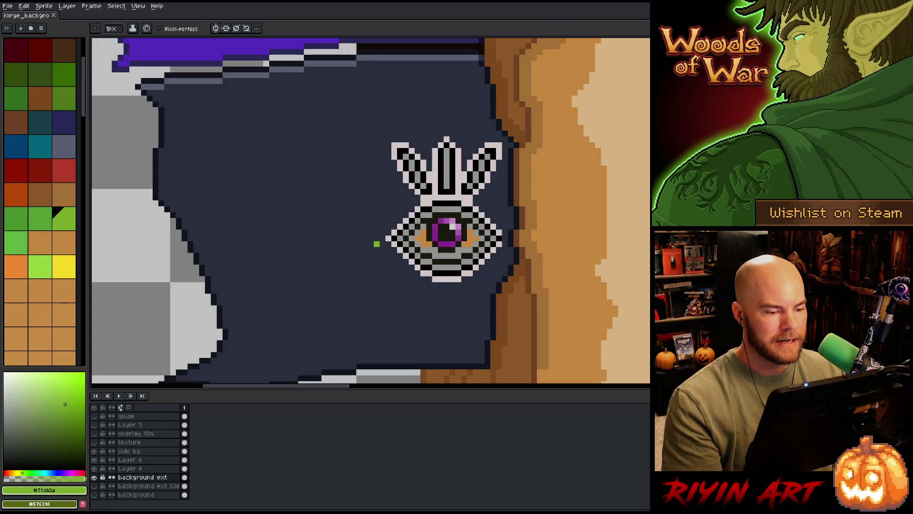
alt+click(404, 224)
key(g)
click(421, 240)
Step: Draw a #12141c dark outline along the navy tab's left edge
scroll(516, 219, down, 3)
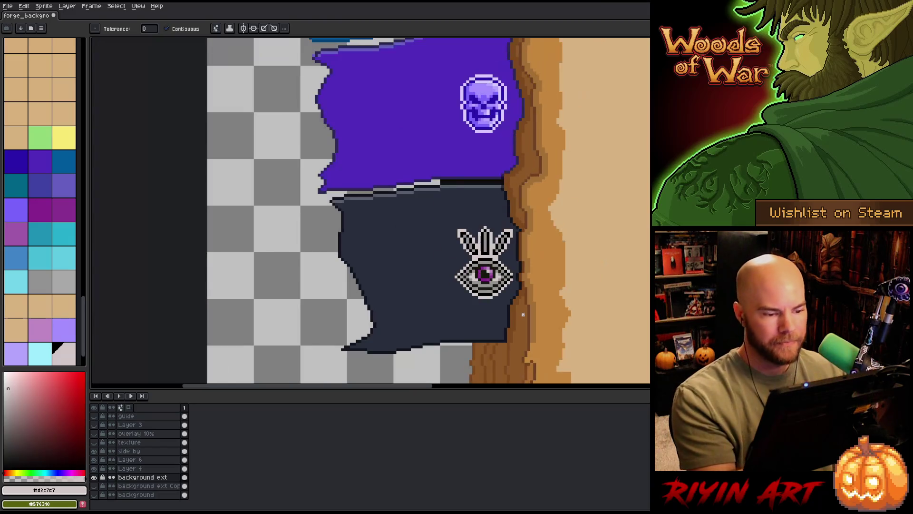
drag(536, 131, 477, 204)
mouse_move(531, 35)
mouse_down()
mouse_move(468, 176)
mouse_move(442, 304)
mouse_up()
drag(446, 347, 487, 90)
drag(452, 278, 459, 226)
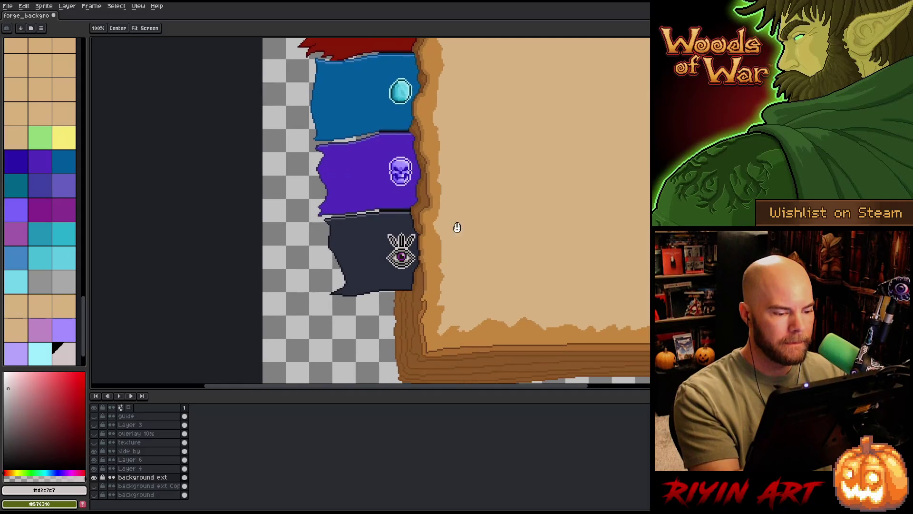
scroll(374, 237, up, 2)
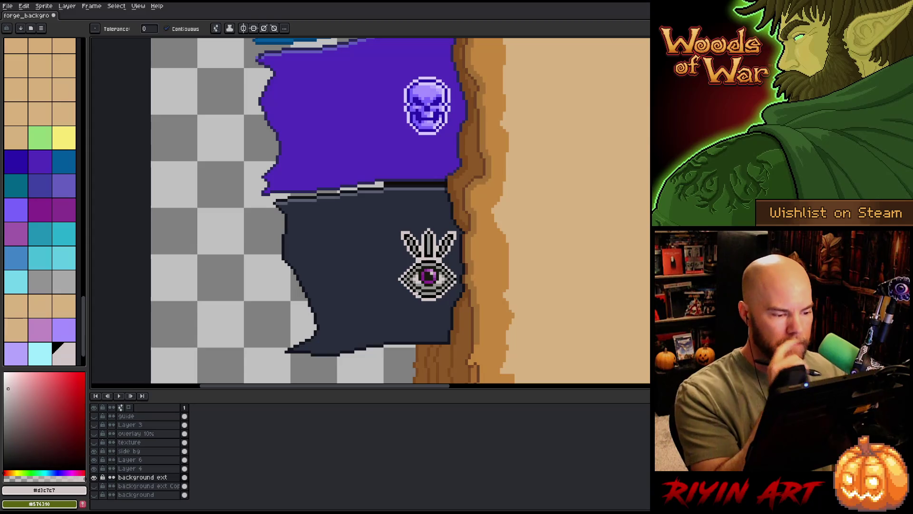
key(i)
click(286, 248)
key(g)
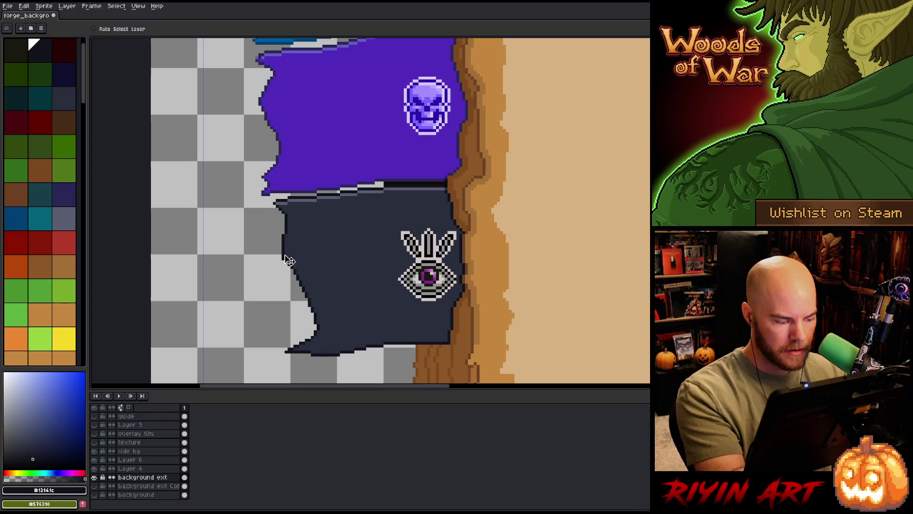
key(b)
drag(283, 261, 295, 339)
Step: Fill the wedge with navy #282d3d and paint over the stray dark stroke in navy
key(g)
alt+click(311, 316)
click(314, 323)
key(b)
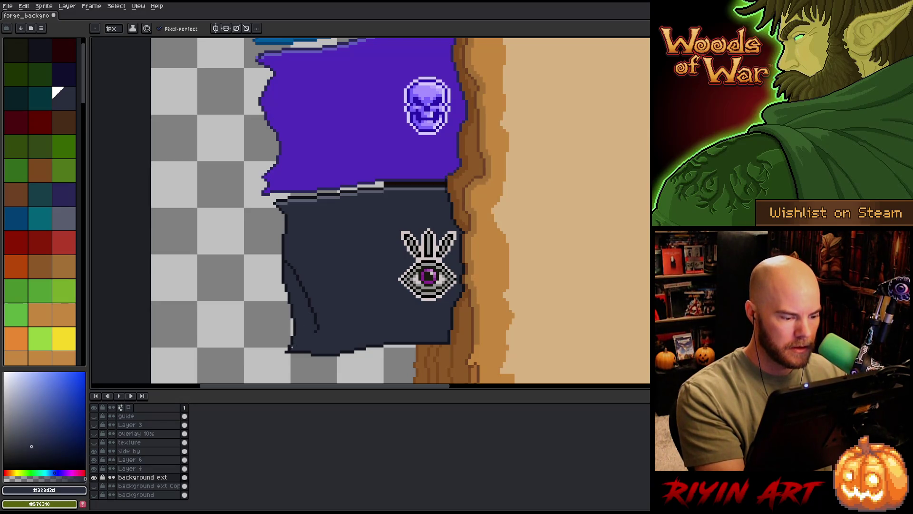
alt+click(287, 347)
alt+click(317, 300)
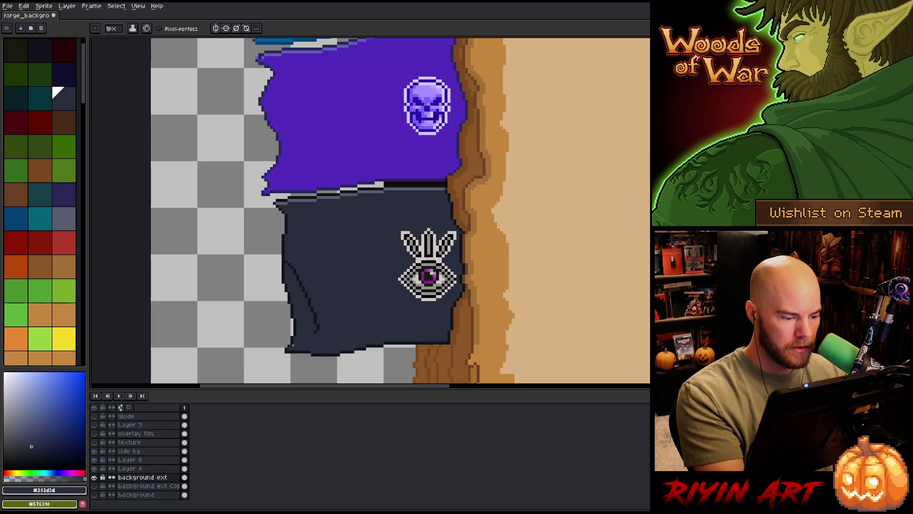
drag(305, 293, 286, 259)
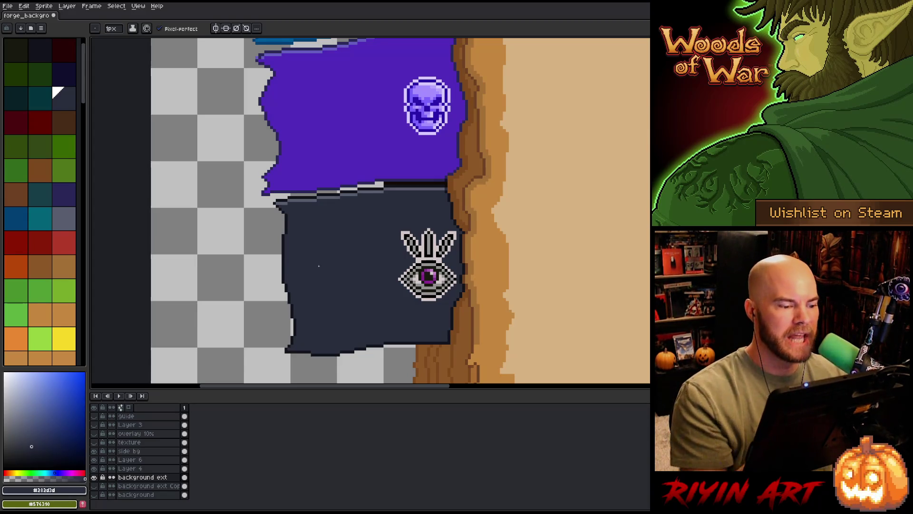
scroll(319, 267, down, 2)
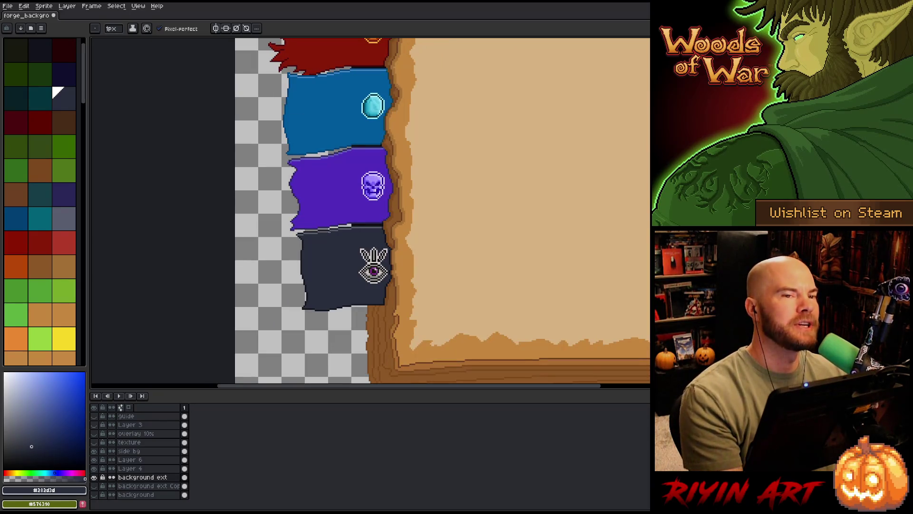
scroll(333, 235, down, 3)
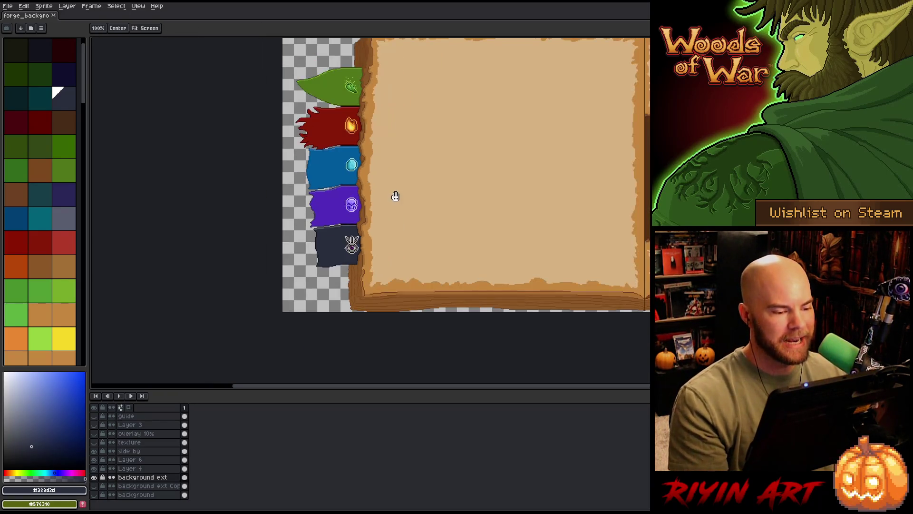
key(b)
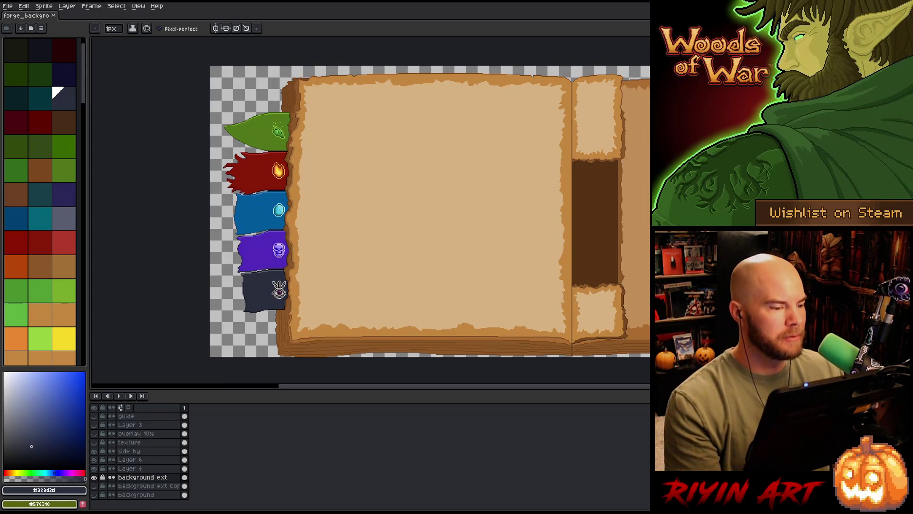
scroll(219, 171, up, 2)
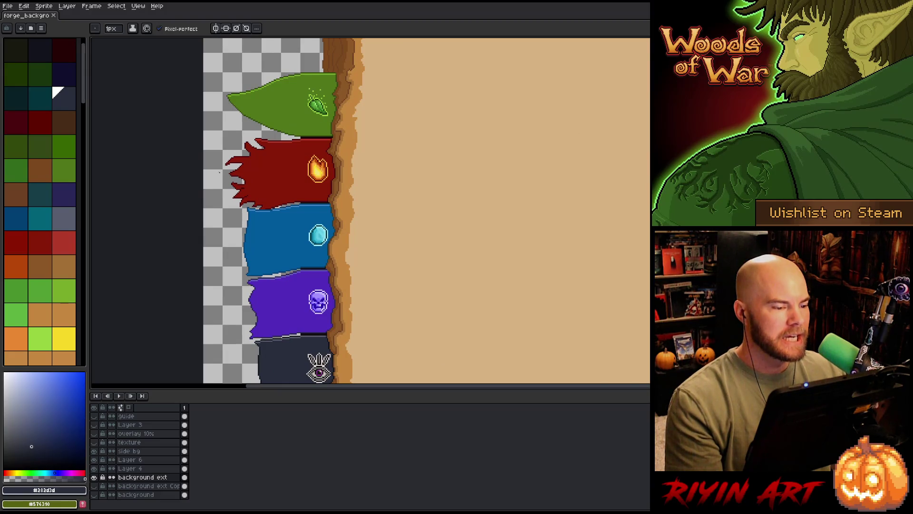
scroll(220, 172, down, 1)
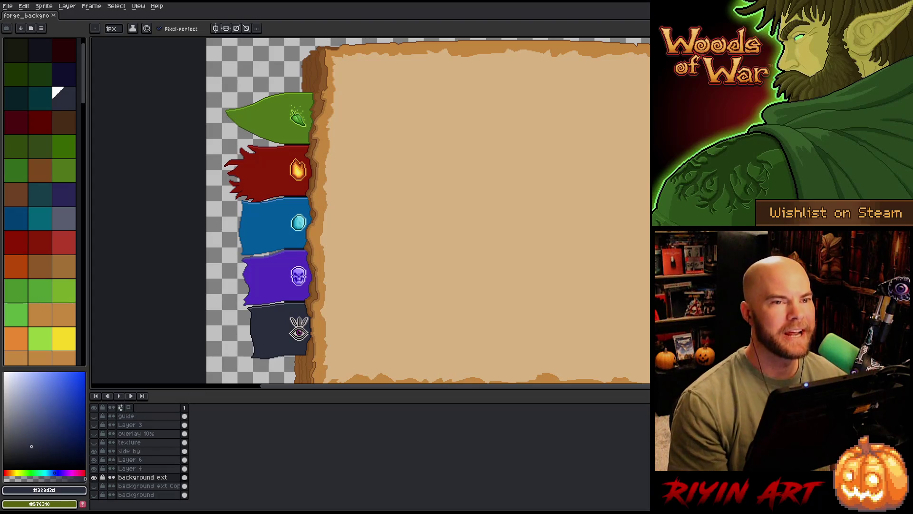
key(minus)
key(plus)
key(minus)
key(plus)
key(minus)
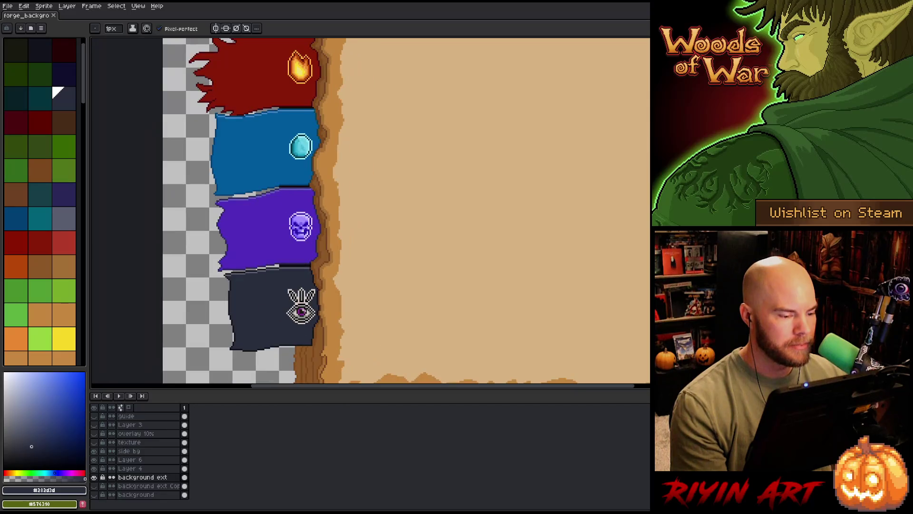
key(minus)
key(plus)
key(minus)
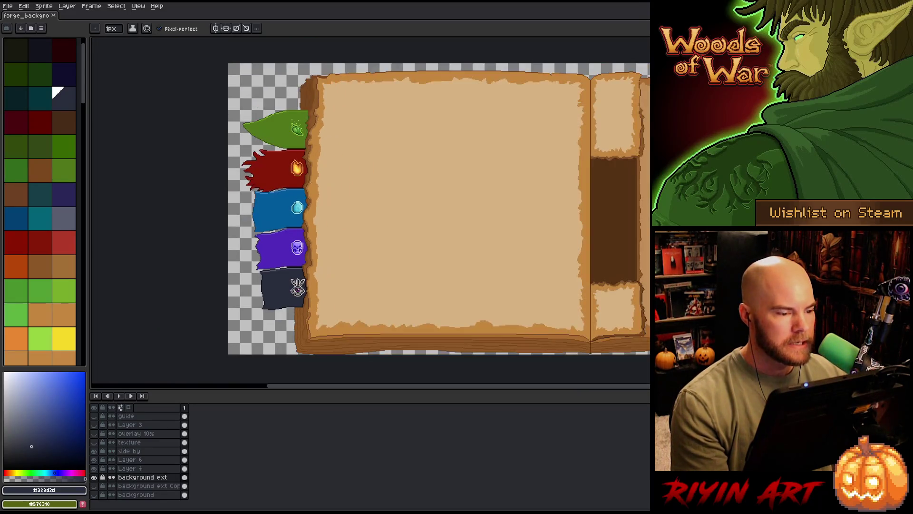
key(plus)
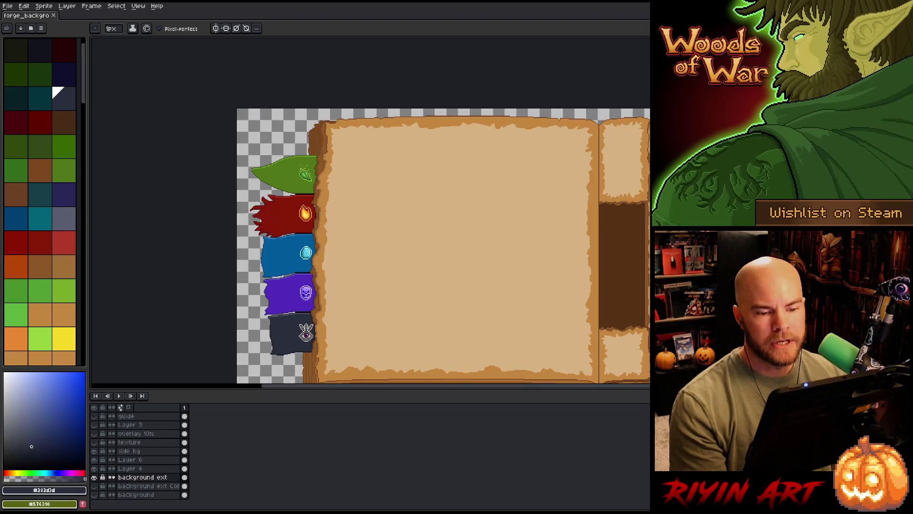
scroll(293, 191, up, 4)
scroll(292, 191, up, 2)
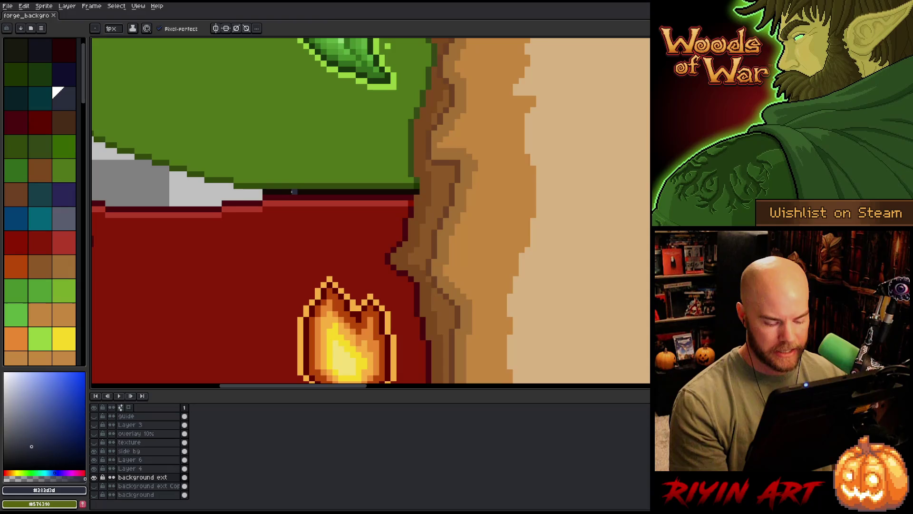
key(m)
scroll(341, 185, down, 4)
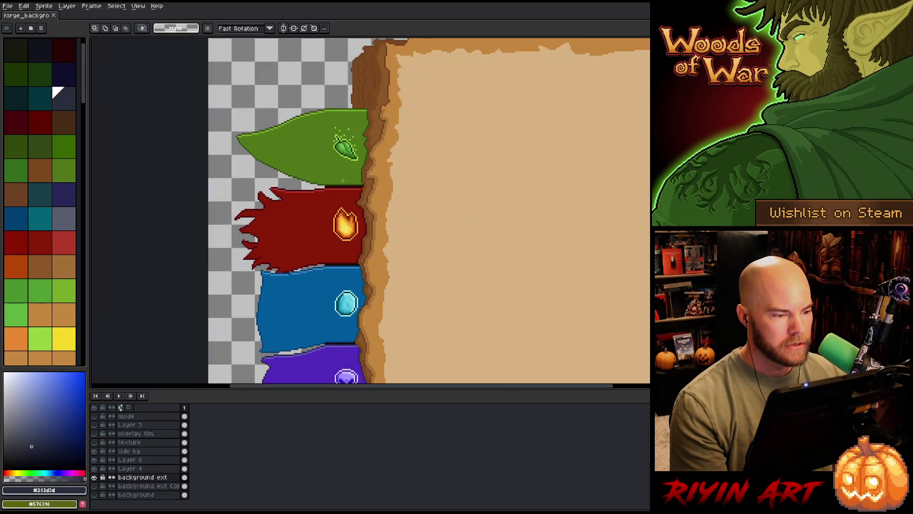
scroll(359, 232, down, 2)
drag(358, 232, 330, 221)
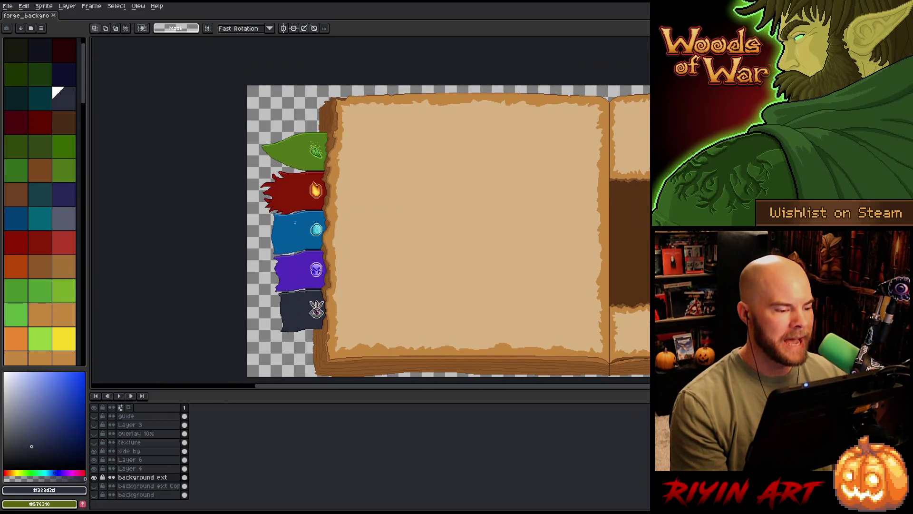
mouse_move(222, 117)
mouse_down()
mouse_move(293, 165)
mouse_move(314, 210)
mouse_move(305, 235)
mouse_up()
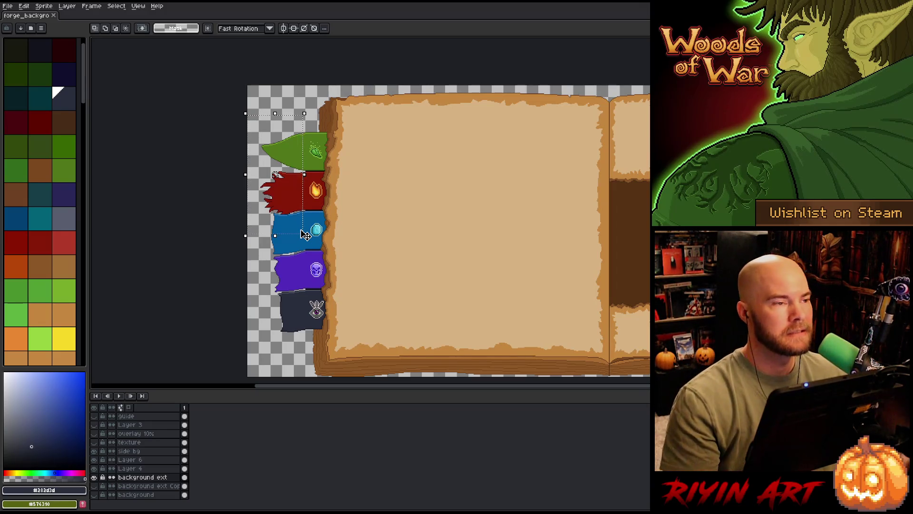
key(ctrl+d)
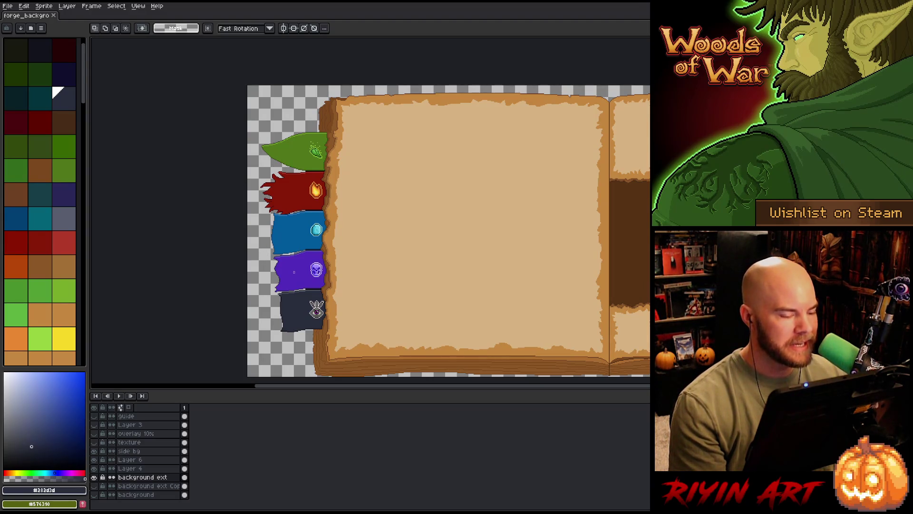
scroll(294, 272, up, 1)
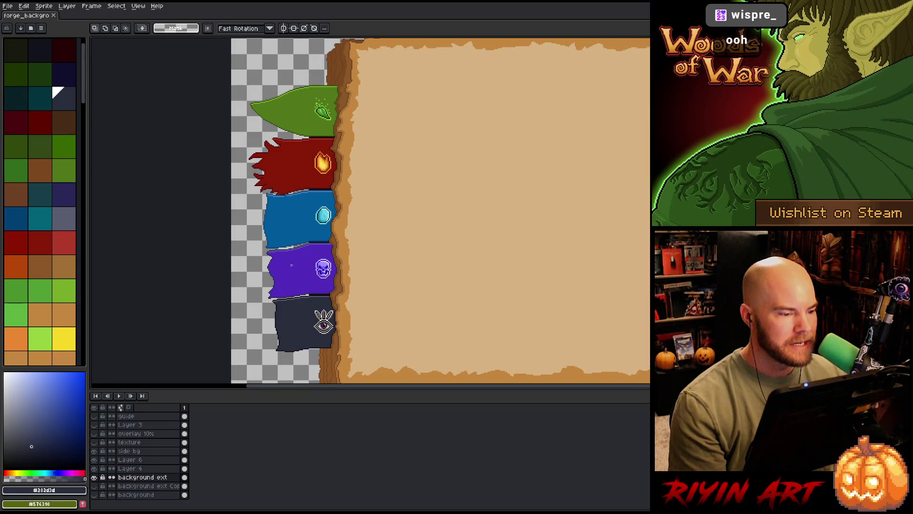
mouse_move(312, 76)
mouse_down()
mouse_move(204, 311)
mouse_move(207, 361)
mouse_up()
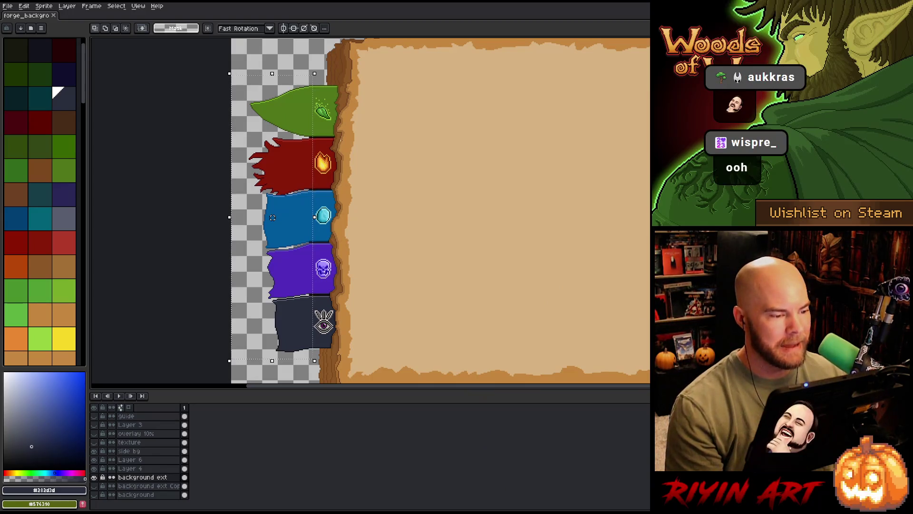
mouse_move(354, 62)
mouse_down()
mouse_move(303, 310)
mouse_move(312, 367)
mouse_up()
key(ctrl+d)
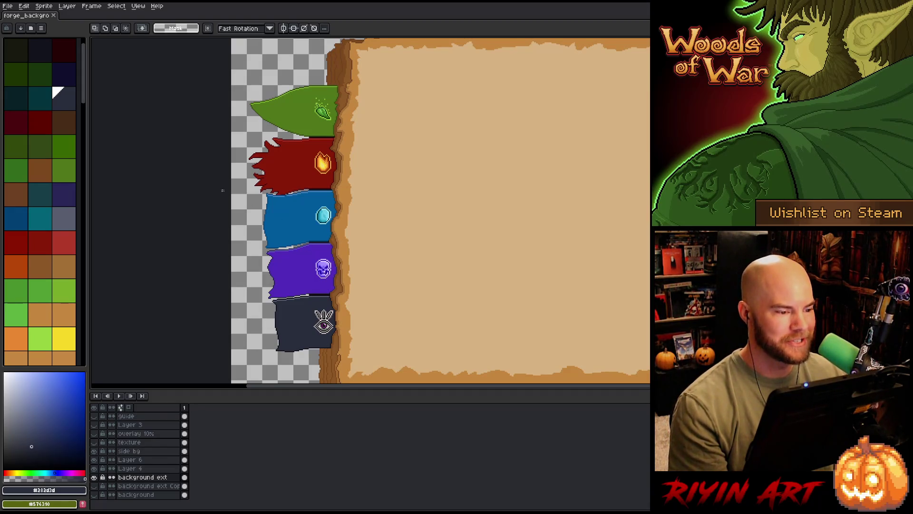
mouse_move(204, 62)
mouse_down()
mouse_move(263, 202)
mouse_move(300, 229)
mouse_move(310, 222)
mouse_up()
click(312, 224)
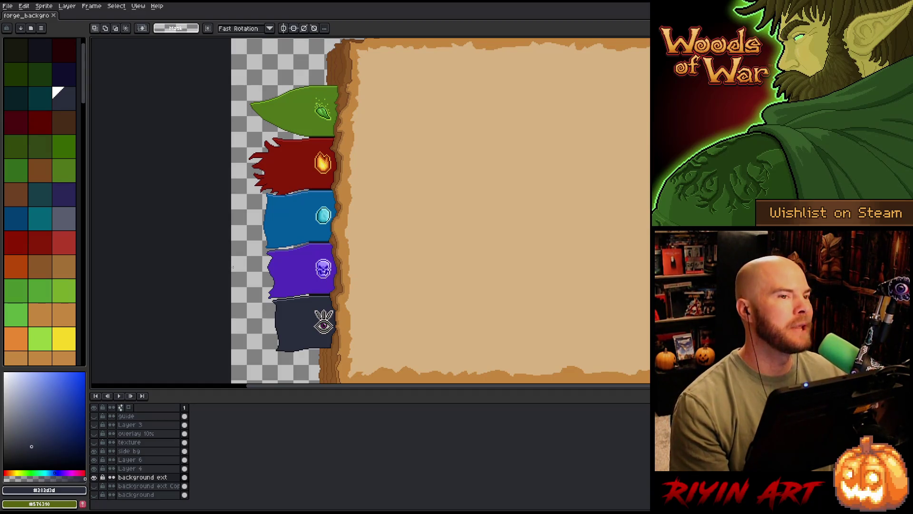
scroll(257, 254, up, 1)
key(space)
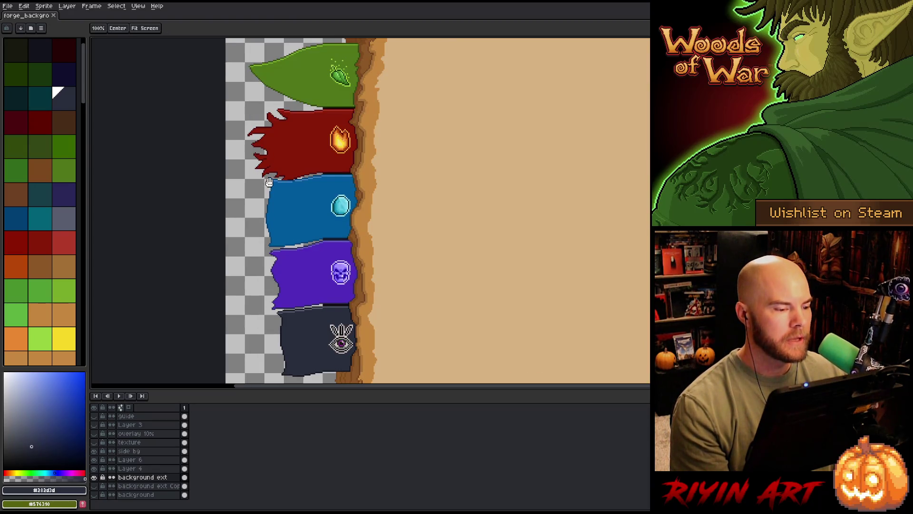
Step: Select the element banner column, discarding a stray floating pixel block
drag(270, 182, 302, 232)
mouse_move(218, 86)
mouse_down()
mouse_move(342, 225)
mouse_move(360, 205)
mouse_up()
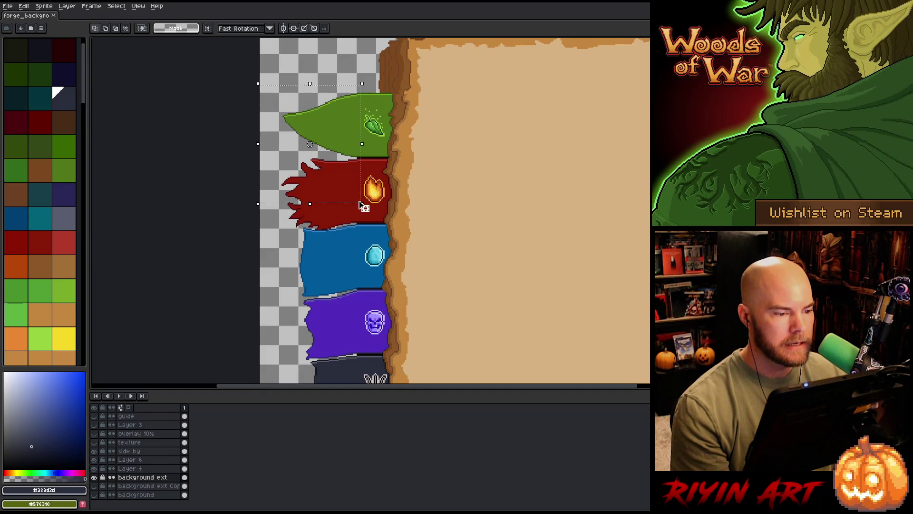
mouse_move(257, 163)
mouse_down()
mouse_move(360, 296)
mouse_move(354, 309)
mouse_move(356, 289)
mouse_up()
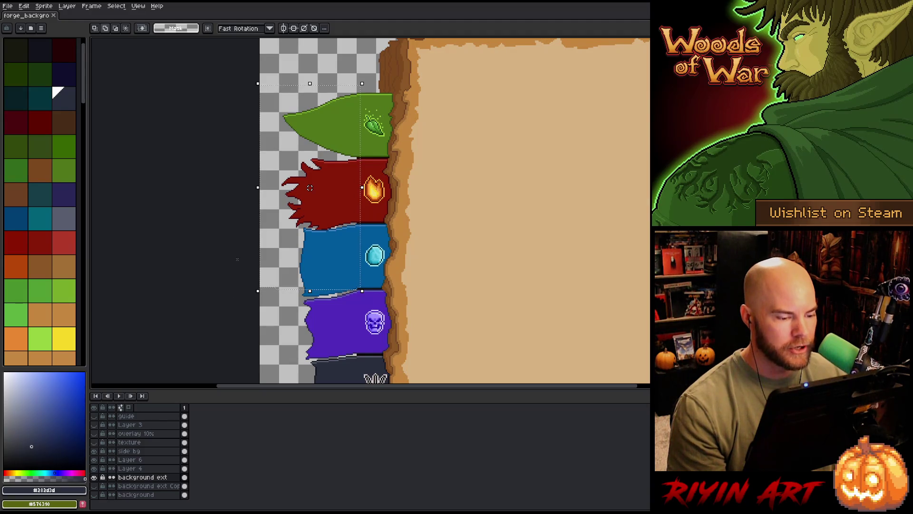
drag(276, 255, 352, 291)
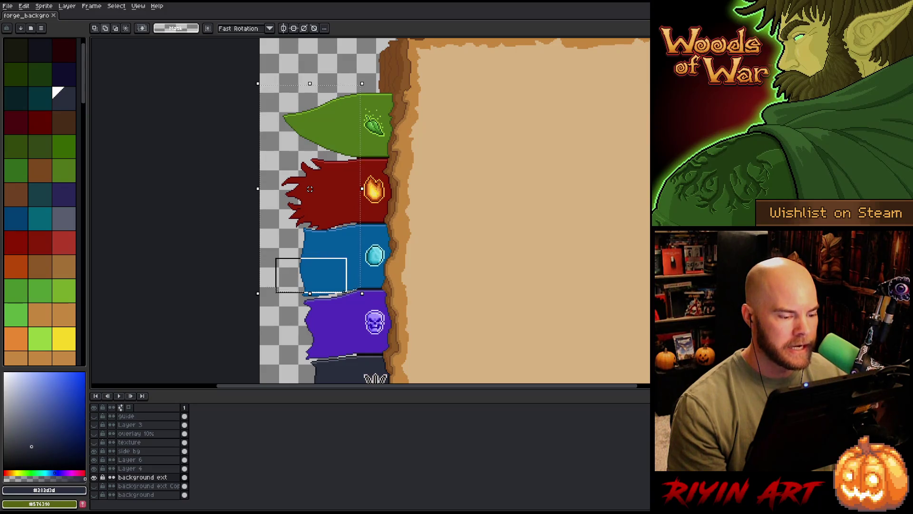
mouse_move(275, 288)
mouse_down()
mouse_move(293, 297)
mouse_move(335, 295)
mouse_up()
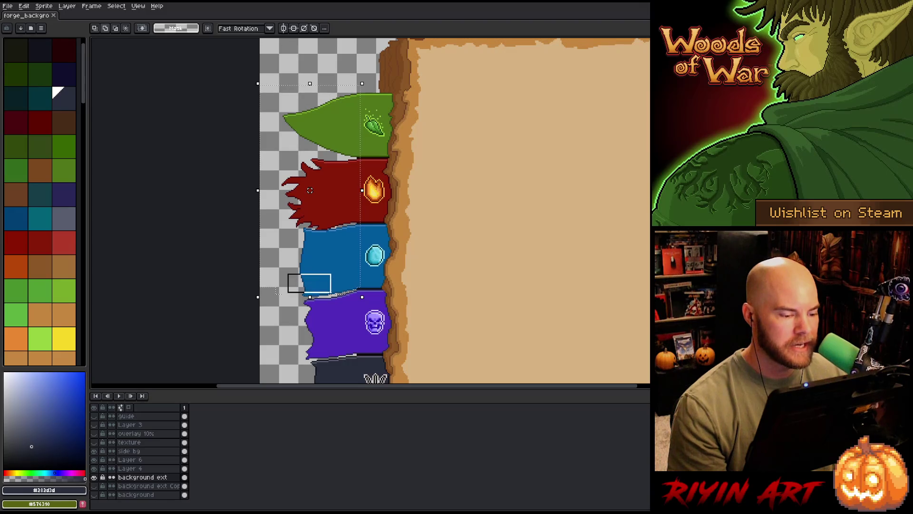
drag(327, 297, 327, 298)
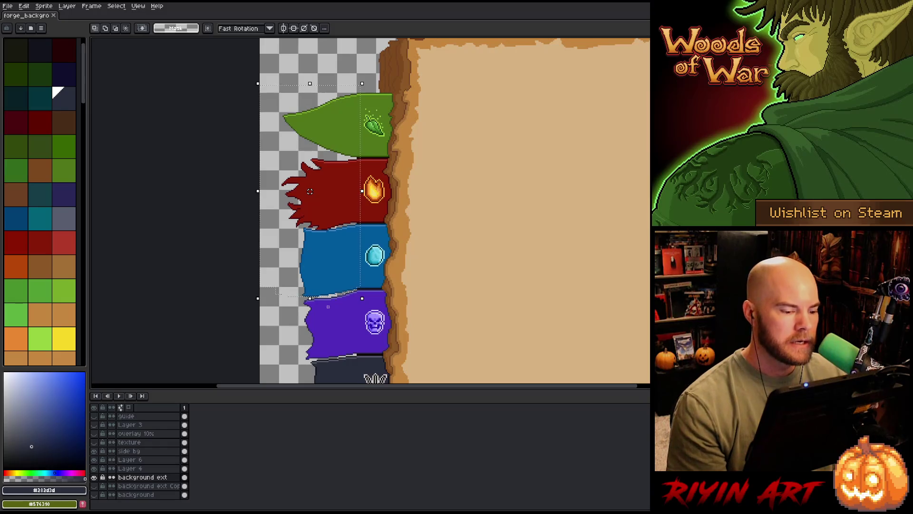
scroll(339, 291, up, 4)
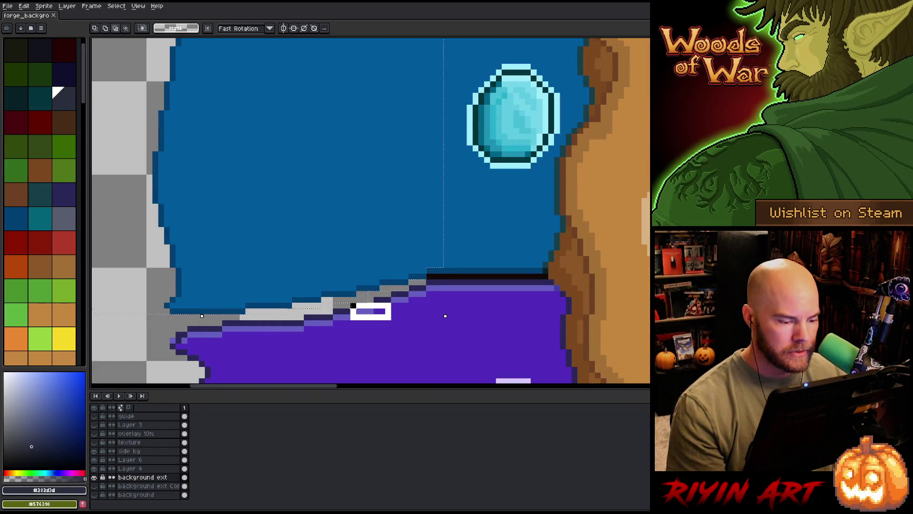
key(Escape)
scroll(394, 328, down, 4)
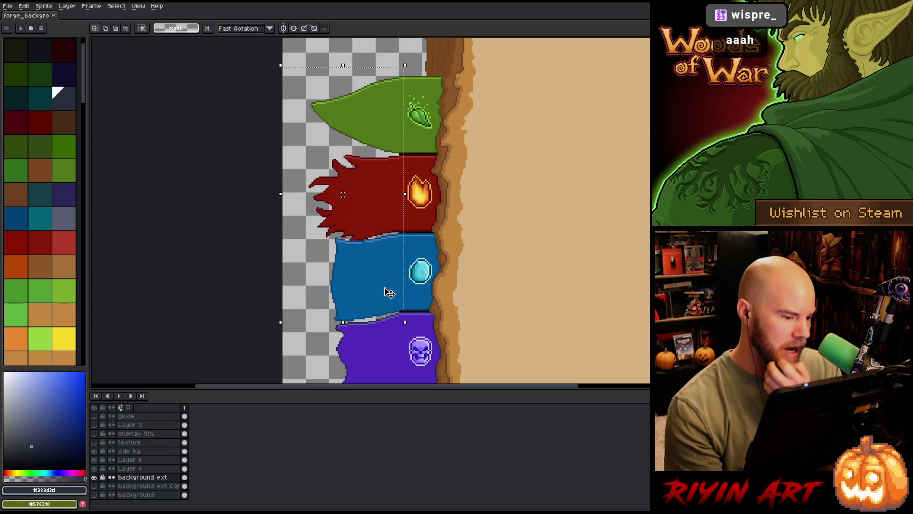
scroll(388, 281, down, 2)
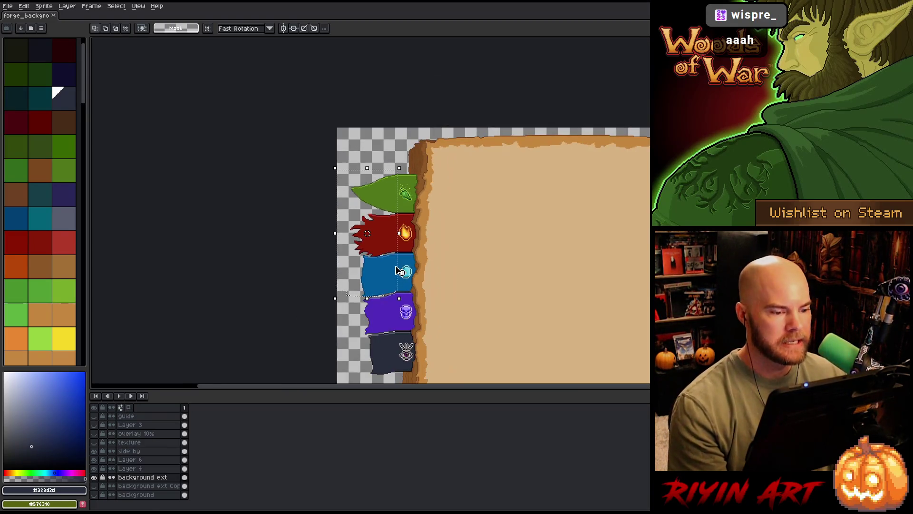
scroll(400, 270, up, 1)
scroll(387, 285, up, 2)
scroll(378, 299, down, 2)
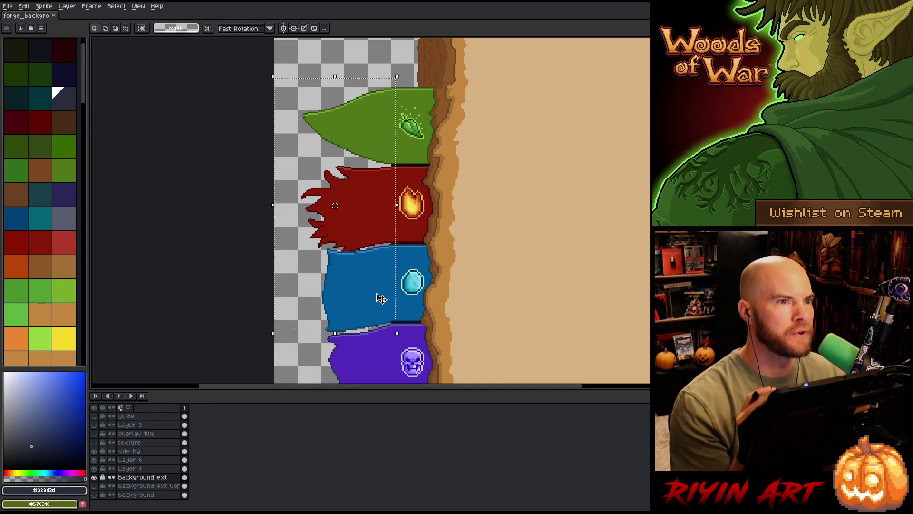
Step: Shift the banner column a few pixels right and commit the move
key(Right)
key(Right)
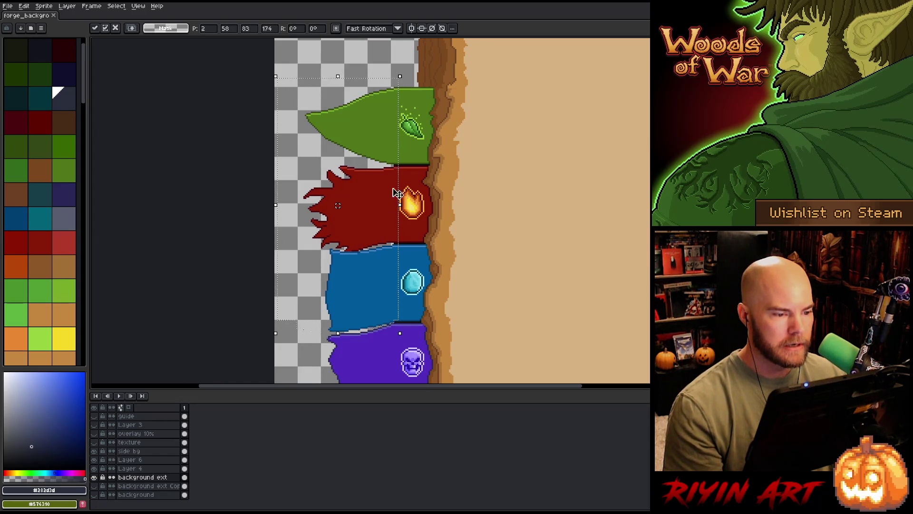
mouse_move(450, 58)
mouse_down()
mouse_move(430, 296)
mouse_move(398, 371)
mouse_up()
key(ctrl+t)
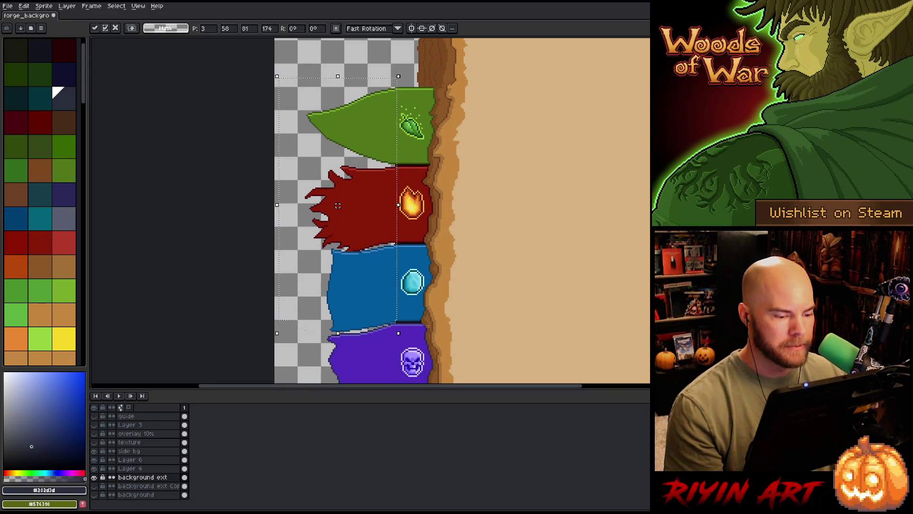
click(412, 338)
scroll(394, 329, down, 2)
mouse_move(400, 312)
mouse_down()
mouse_move(346, 195)
mouse_move(335, 219)
mouse_up()
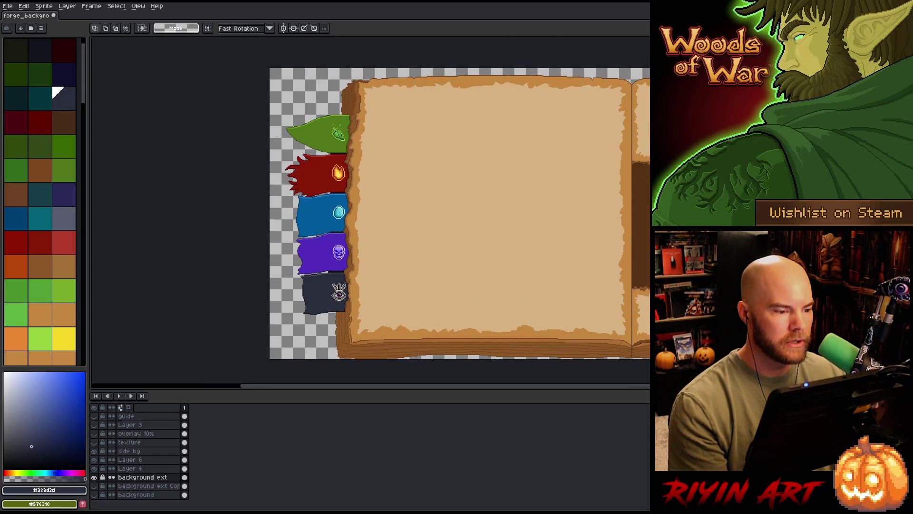
scroll(287, 124, up, 3)
scroll(294, 116, up, 1)
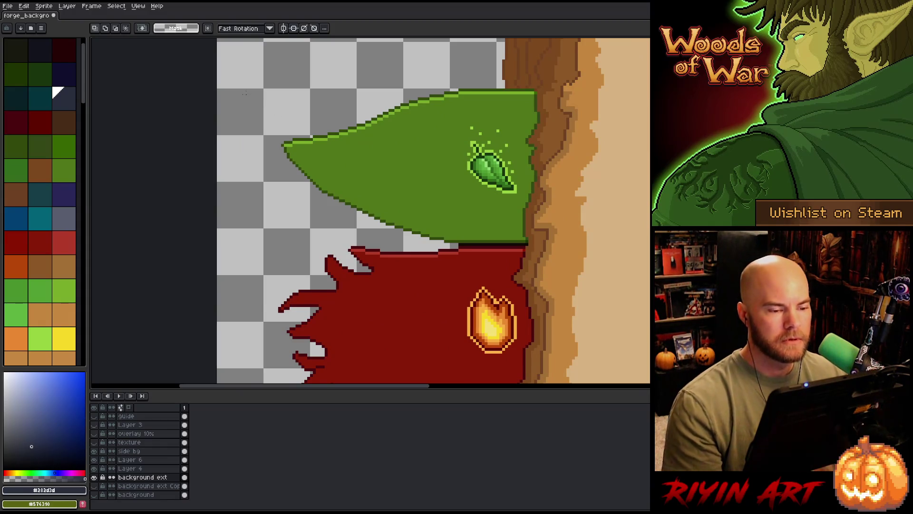
Step: Lasso around the green banner and finish its transform
key(b)
mouse_move(480, 65)
mouse_down()
mouse_move(449, 176)
mouse_move(454, 236)
mouse_move(414, 240)
mouse_move(267, 107)
mouse_move(476, 66)
mouse_up()
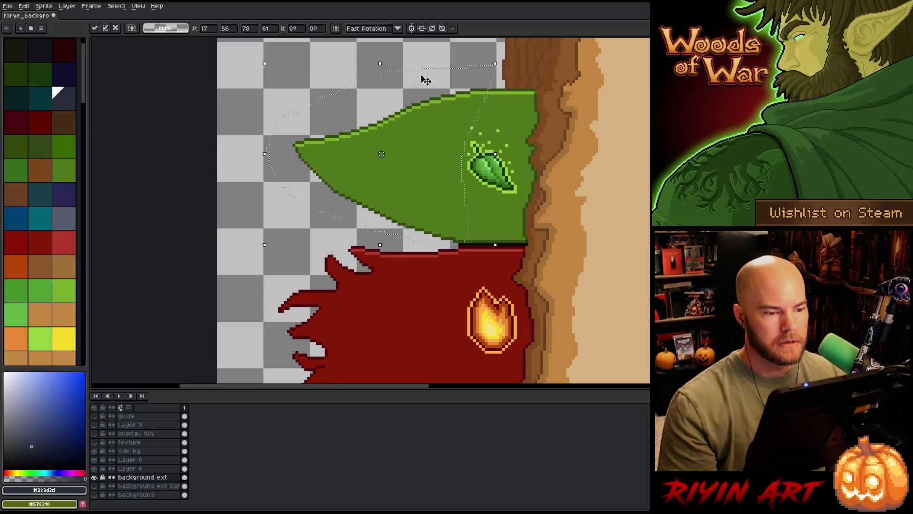
scroll(425, 80, down, 3)
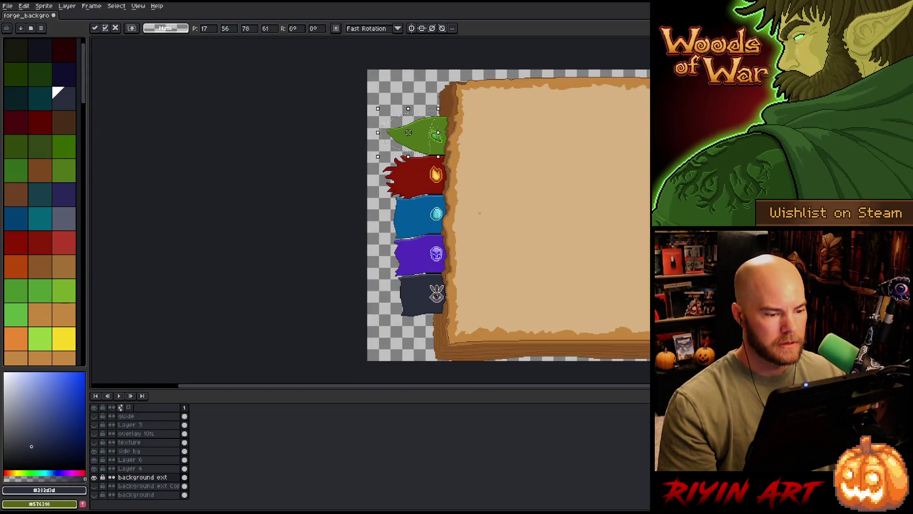
key(Return)
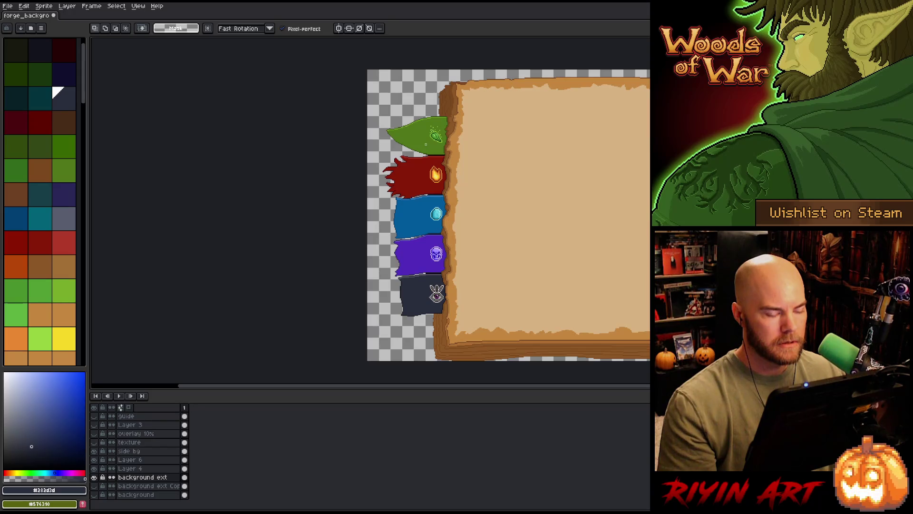
scroll(474, 215, up, 2)
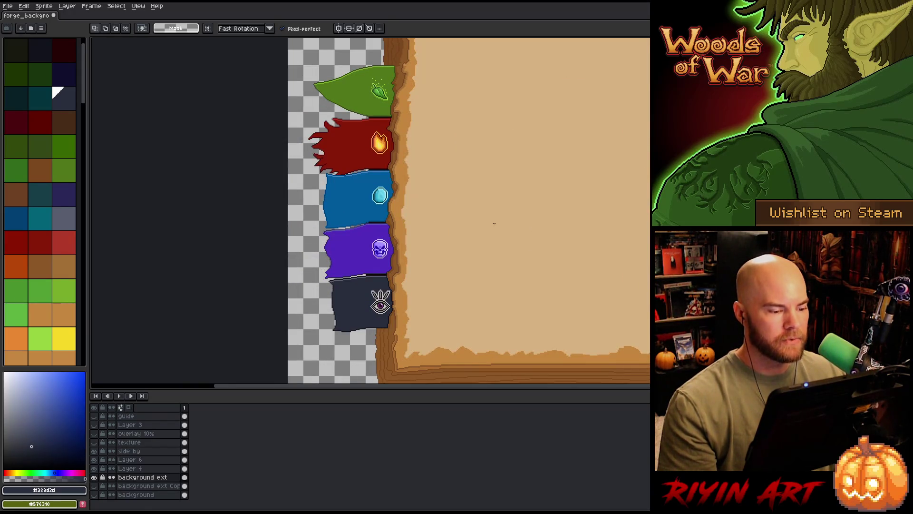
scroll(326, 324, up, 1)
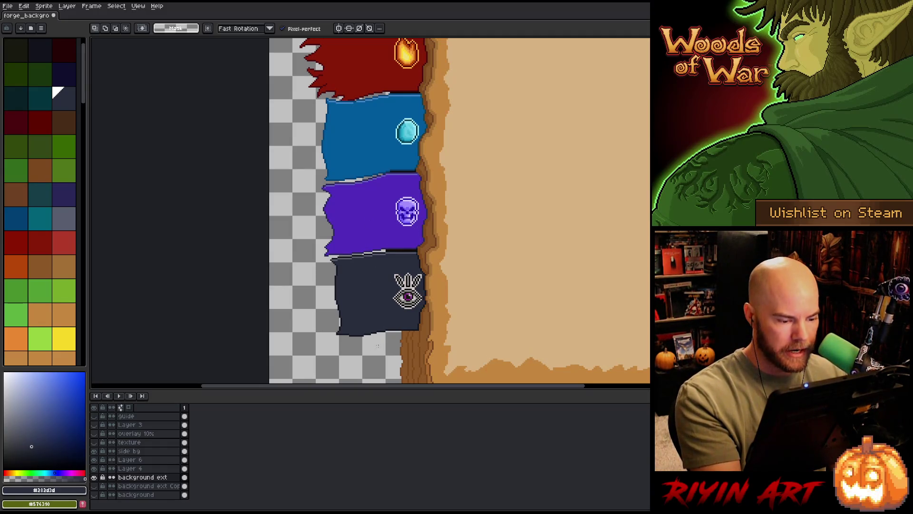
Step: Lasso the dark banner's left part, shift it left, and commit
mouse_move(374, 350)
mouse_down()
mouse_move(388, 304)
mouse_move(381, 244)
mouse_move(357, 180)
mouse_move(334, 182)
mouse_move(304, 247)
mouse_move(347, 360)
mouse_up()
key(Left)
key(Left)
key(Left)
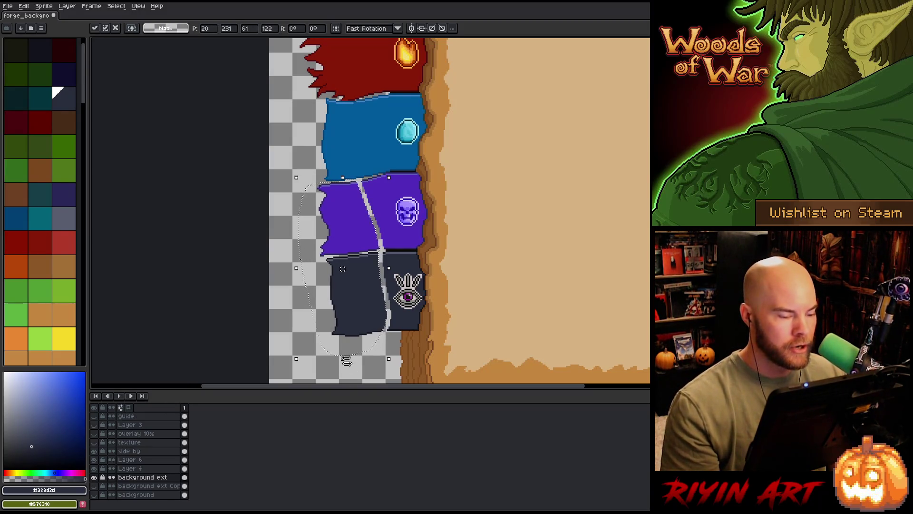
key(ctrl+d)
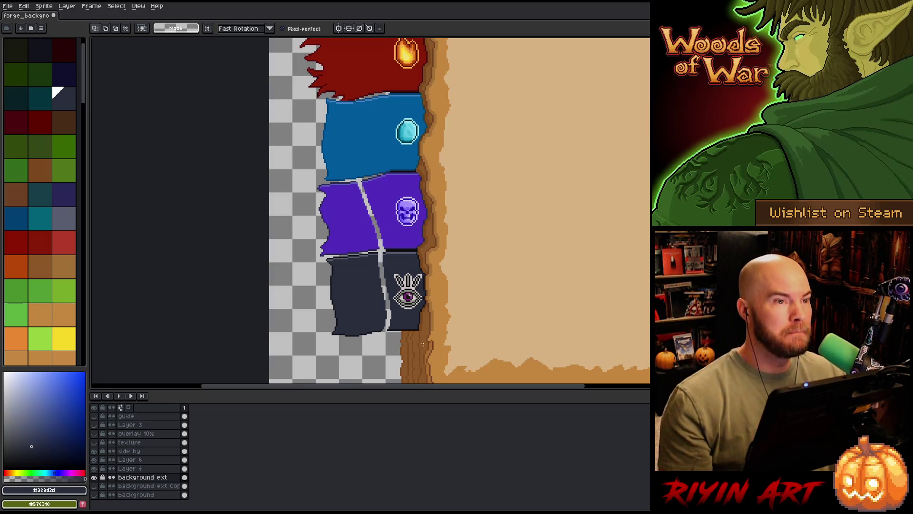
scroll(406, 269, up, 1)
scroll(380, 286, up, 1)
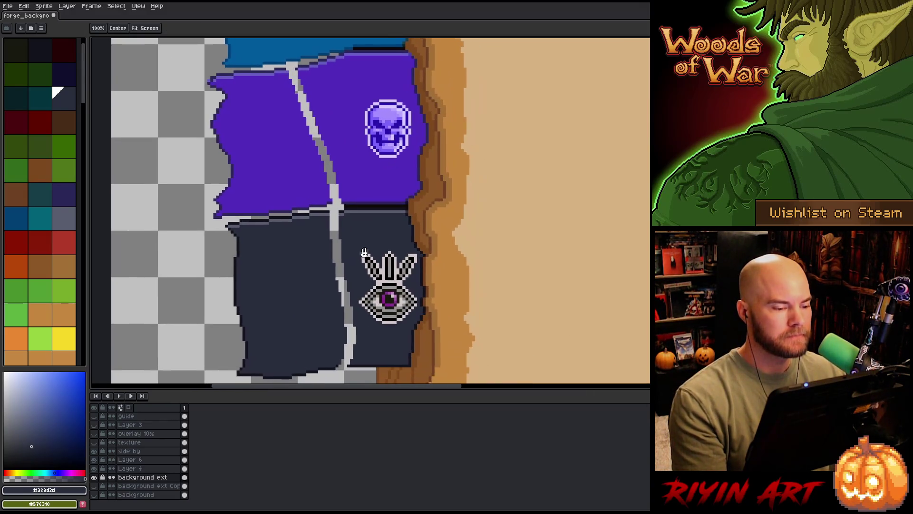
Step: Patch the seam step in the dark banner with its near-black fill colour
scroll(333, 219, up, 2)
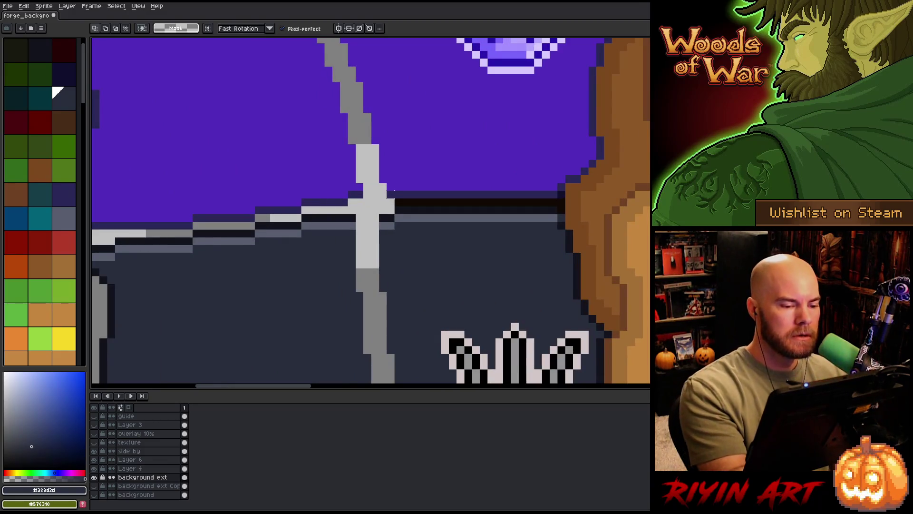
key(b)
alt+click(382, 193)
mouse_move(430, 224)
mouse_down()
mouse_move(451, 305)
mouse_move(459, 151)
mouse_up()
alt+click(408, 294)
mouse_move(452, 342)
mouse_down()
mouse_move(451, 147)
mouse_move(448, 323)
mouse_up()
click(430, 319)
alt+click(450, 289)
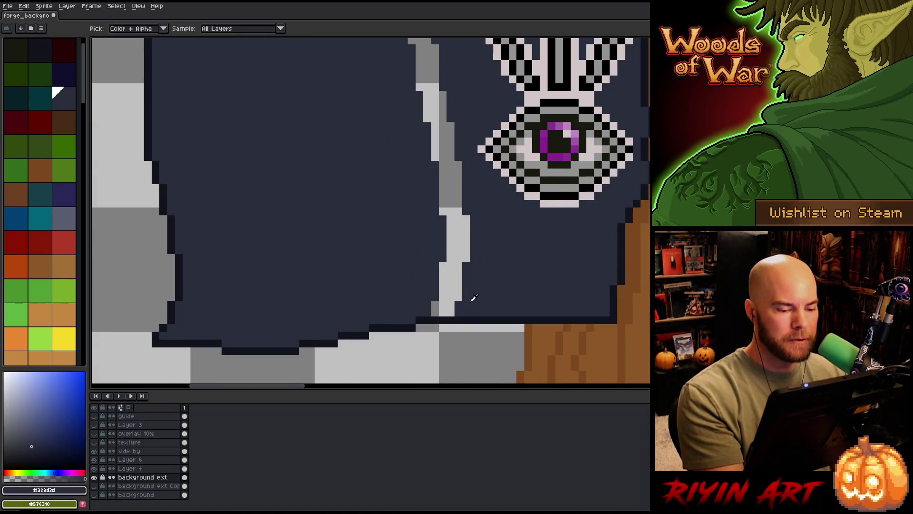
Step: Extend the grey ledge across the seam and paint over its tip in purple
key(space)
mouse_move(453, 271)
mouse_down()
mouse_move(435, 284)
mouse_move(403, 271)
mouse_up()
alt+click(394, 285)
key(g)
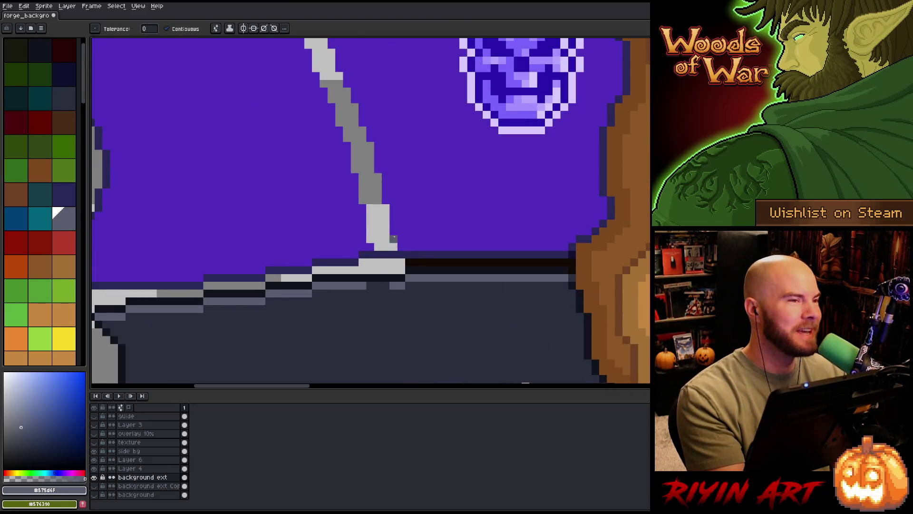
key(b)
drag(369, 285, 383, 285)
alt+click(402, 242)
drag(394, 246, 376, 247)
Step: Fix the junction's light purple and dark outline pixels, then fill the grey diagonal seam purple
key(space)
drag(399, 209, 463, 350)
alt+click(376, 171)
click(356, 172)
alt+click(319, 173)
drag(356, 172, 347, 171)
key(g)
alt+click(365, 195)
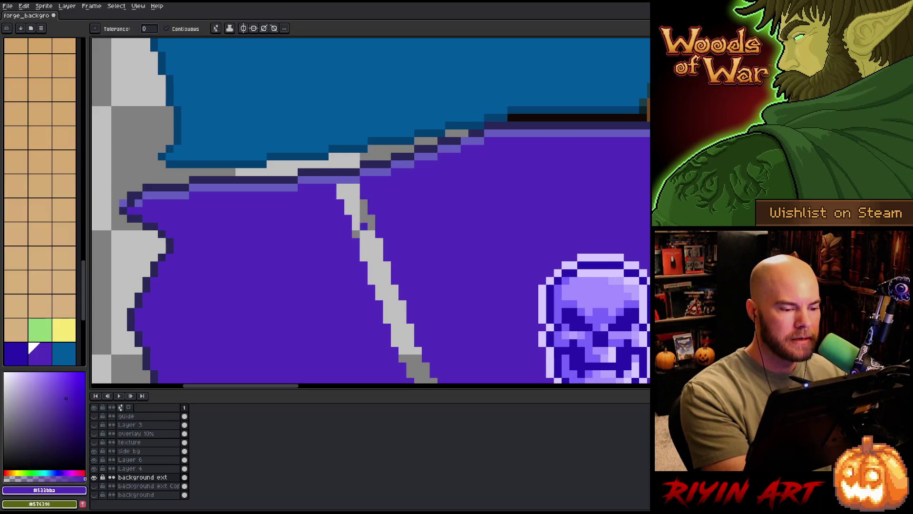
click(364, 209)
scroll(361, 294, down, 3)
scroll(280, 293, up, 4)
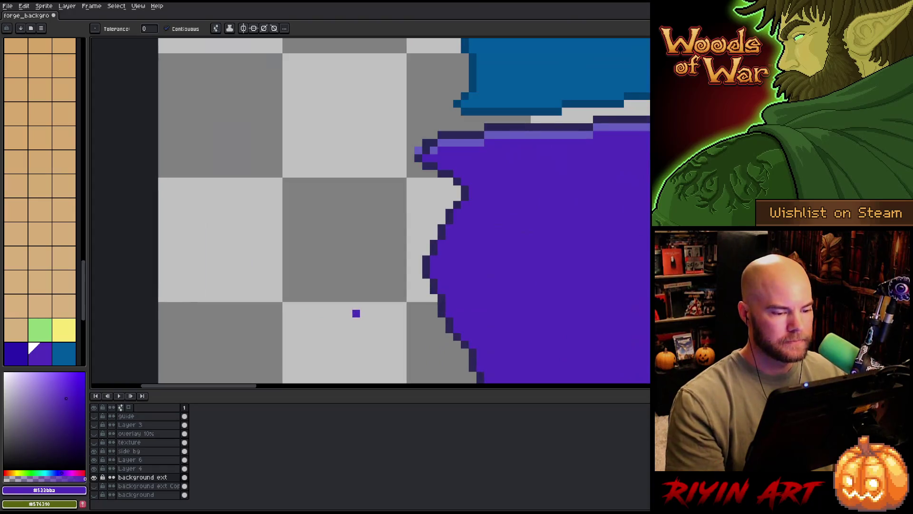
Step: Carry the light purple highlight out to the purple banner's widened left corner
key(b)
alt+click(442, 143)
click(441, 148)
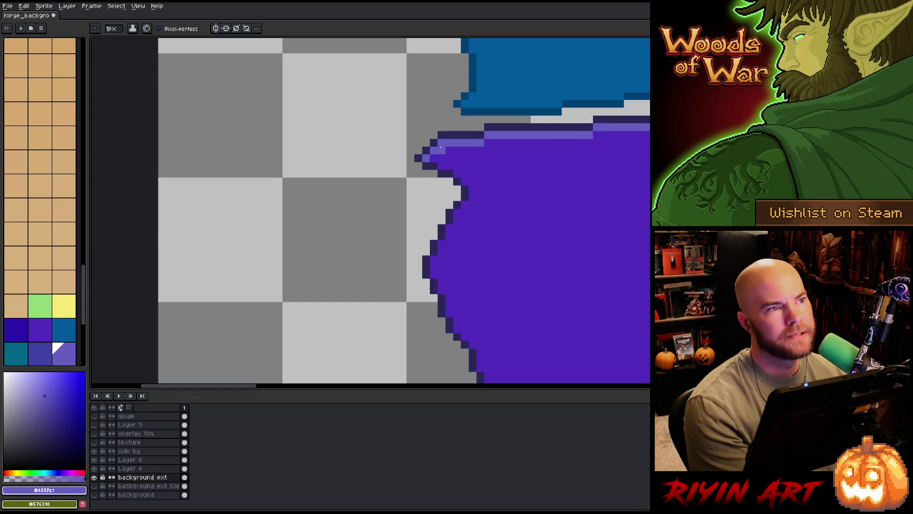
scroll(437, 208, down, 5)
drag(438, 208, 398, 232)
scroll(398, 233, up, 1)
scroll(395, 223, down, 3)
scroll(400, 175, up, 3)
scroll(400, 174, up, 5)
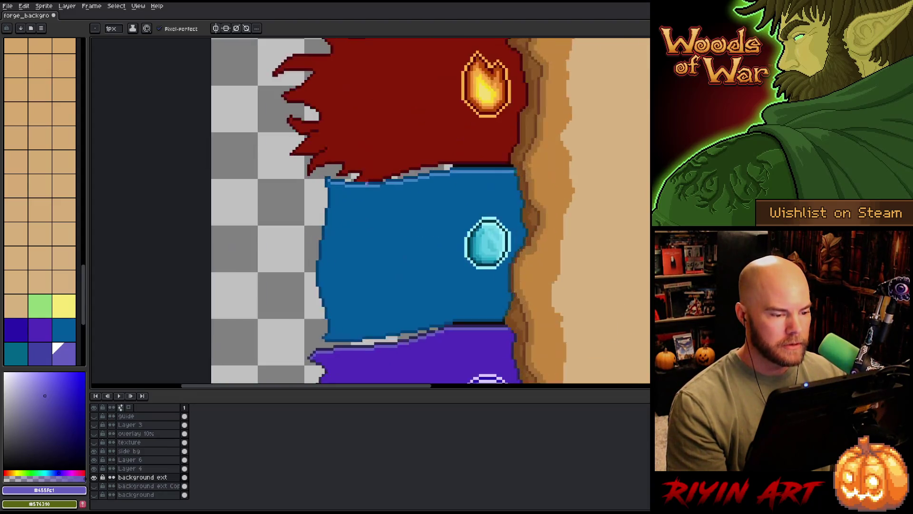
key(alt)
alt+click(412, 164)
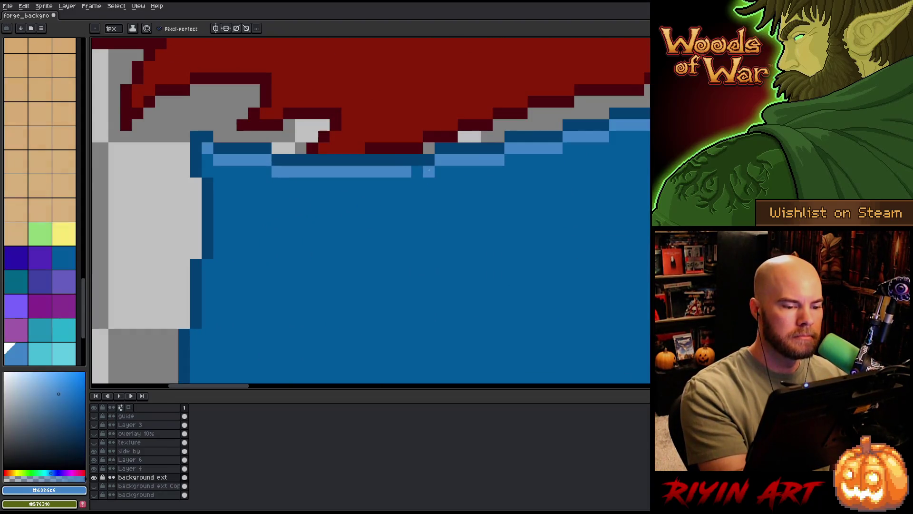
scroll(408, 171, down, 4)
scroll(408, 171, down, 2)
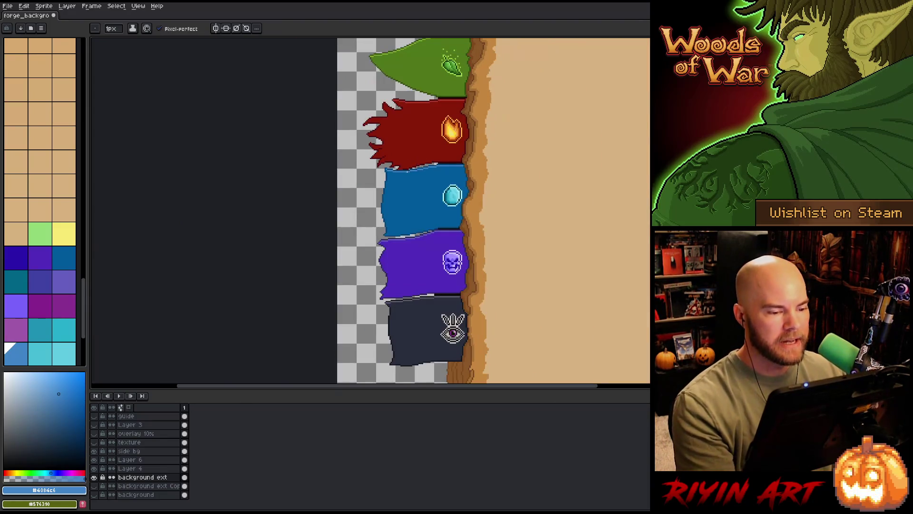
Step: Lasso the purple tab's left end and nudge it a few pixels right
key(space)
drag(424, 233, 333, 245)
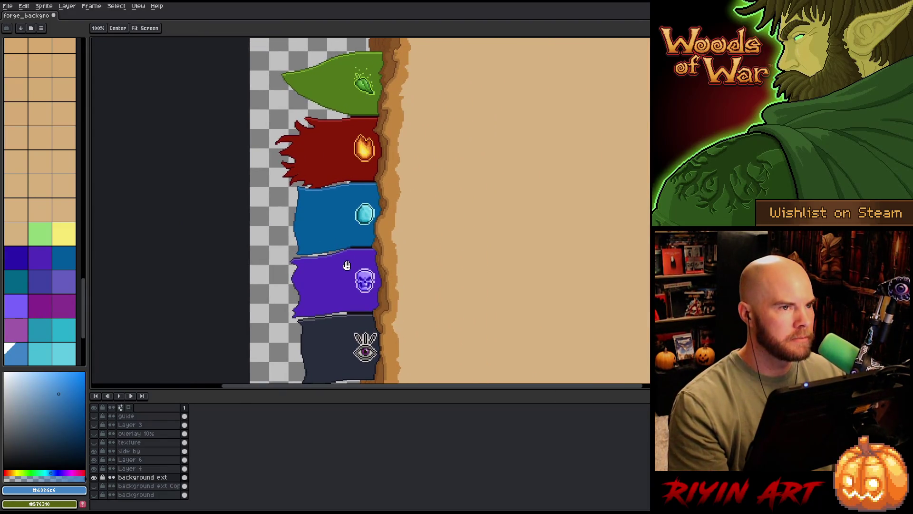
scroll(347, 266, down, 1)
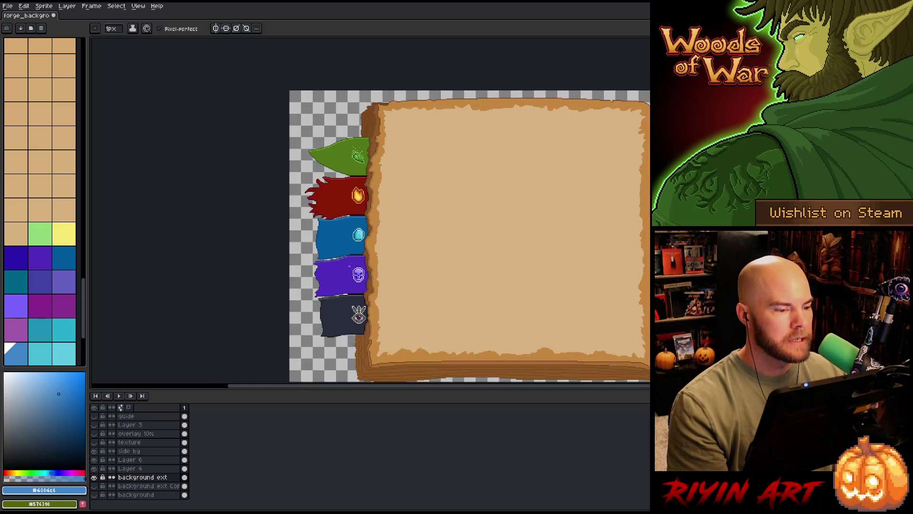
scroll(350, 267, up, 1)
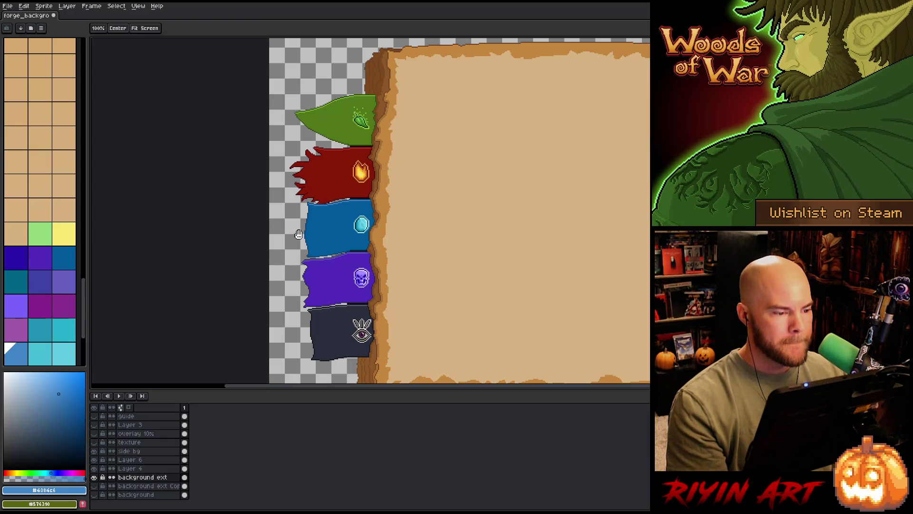
drag(333, 275, 298, 256)
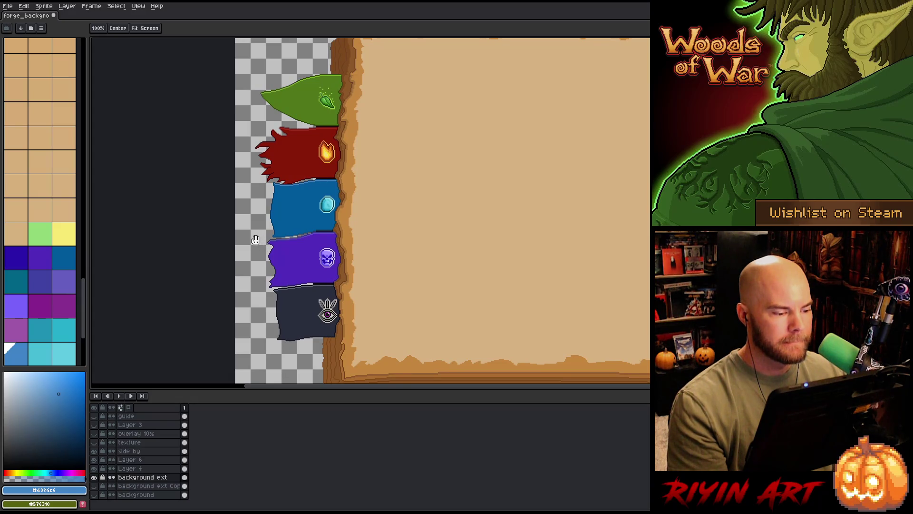
key(b)
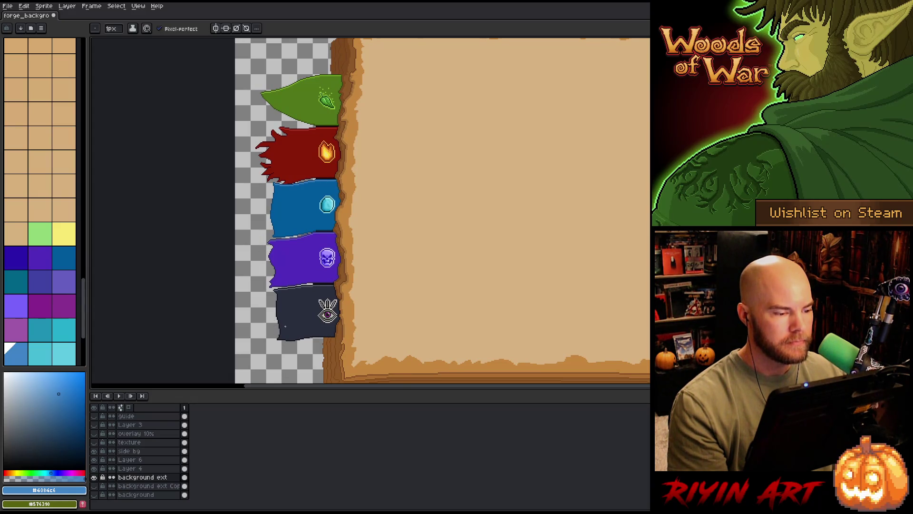
scroll(257, 283, up, 3)
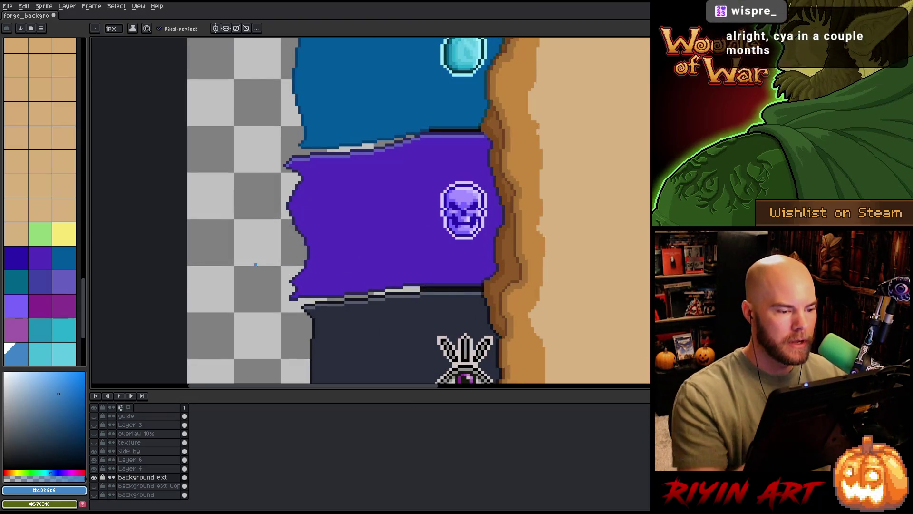
key(m)
mouse_move(312, 150)
mouse_down()
mouse_move(339, 182)
mouse_move(328, 291)
mouse_move(296, 306)
mouse_move(257, 152)
mouse_move(301, 159)
mouse_up()
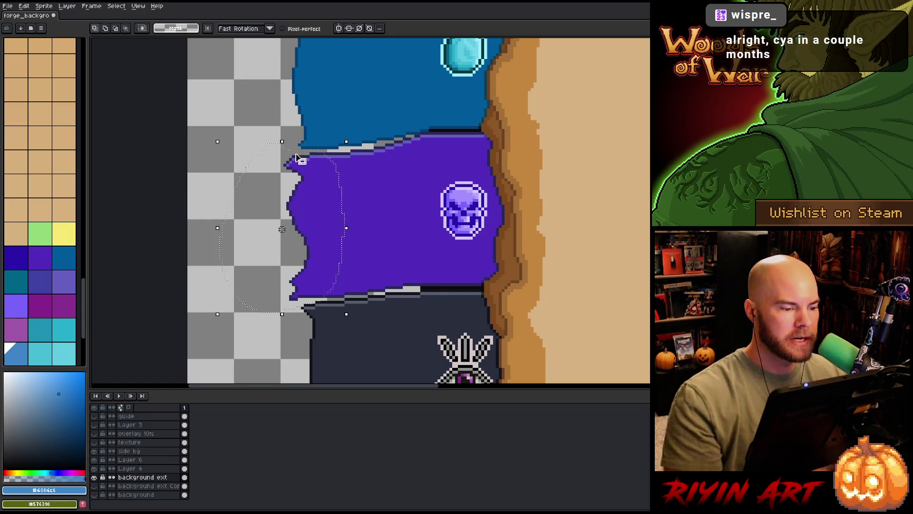
key(Right)
key(Right)
key(Right)
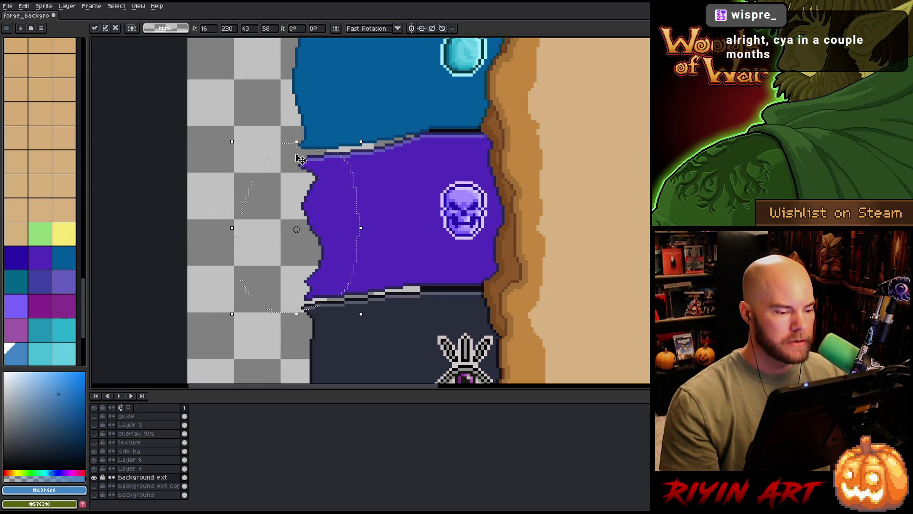
key(ctrl+d)
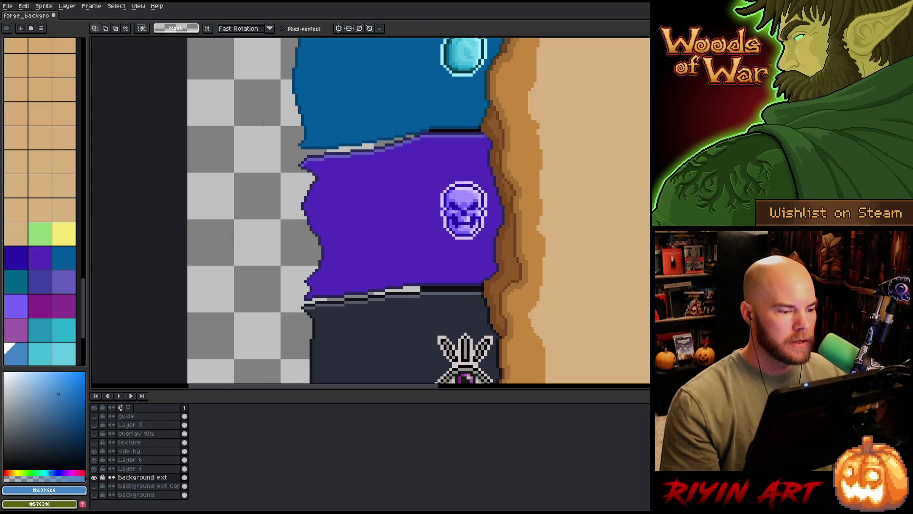
Step: Lasso the red tab's left part and shift it one pixel right
scroll(264, 124, down, 4)
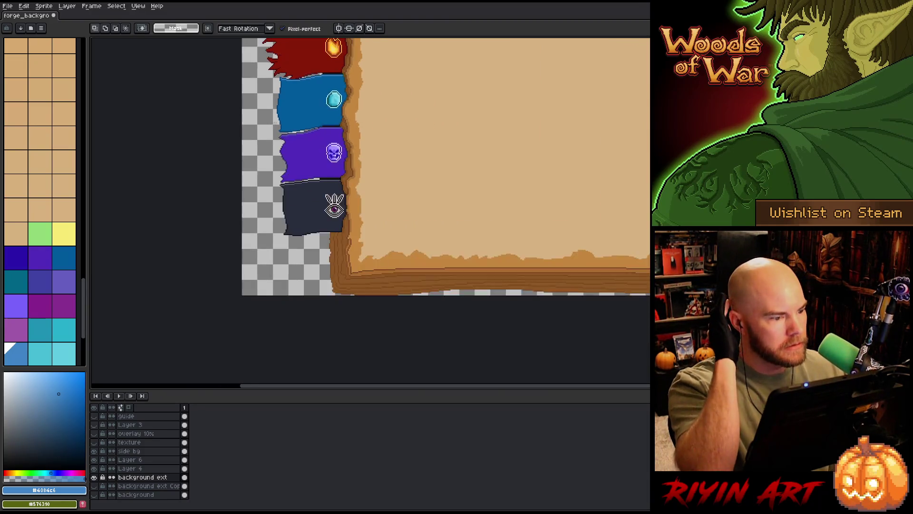
scroll(276, 222, down, 3)
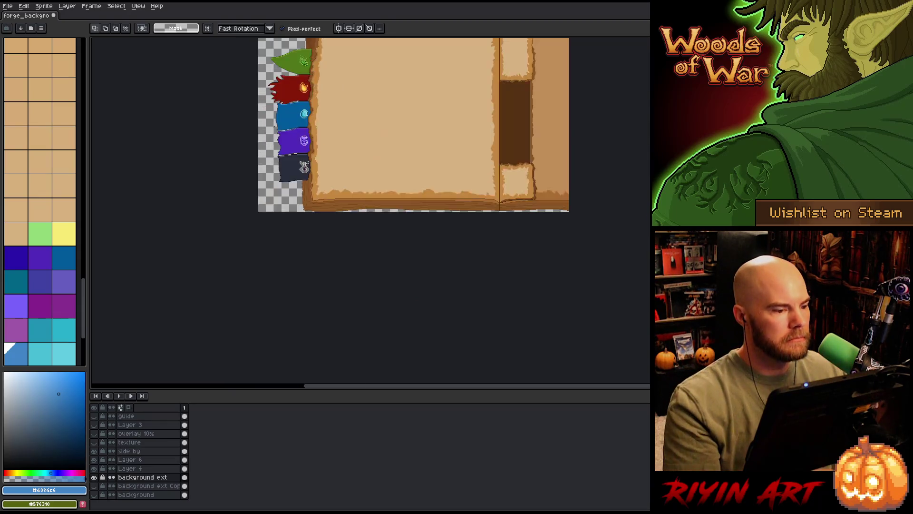
scroll(277, 221, up, 3)
drag(274, 218, 277, 221)
scroll(276, 222, up, 5)
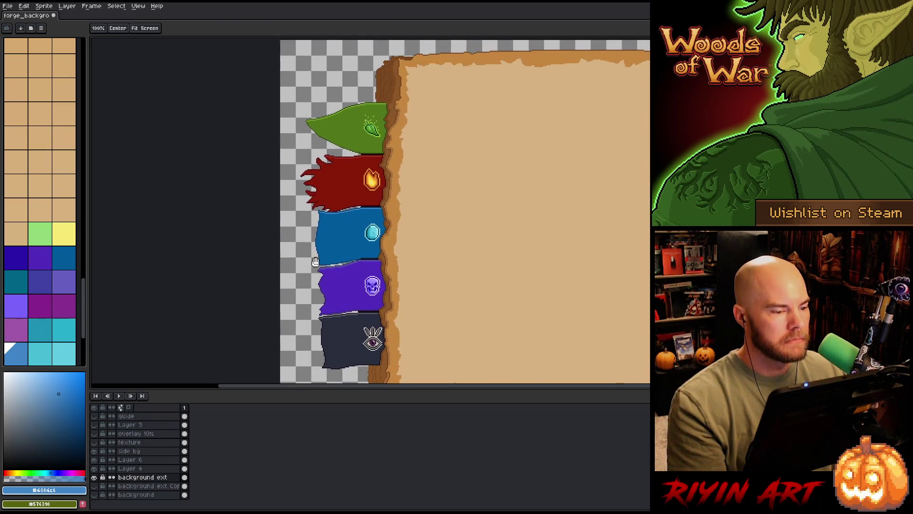
scroll(299, 190, up, 4)
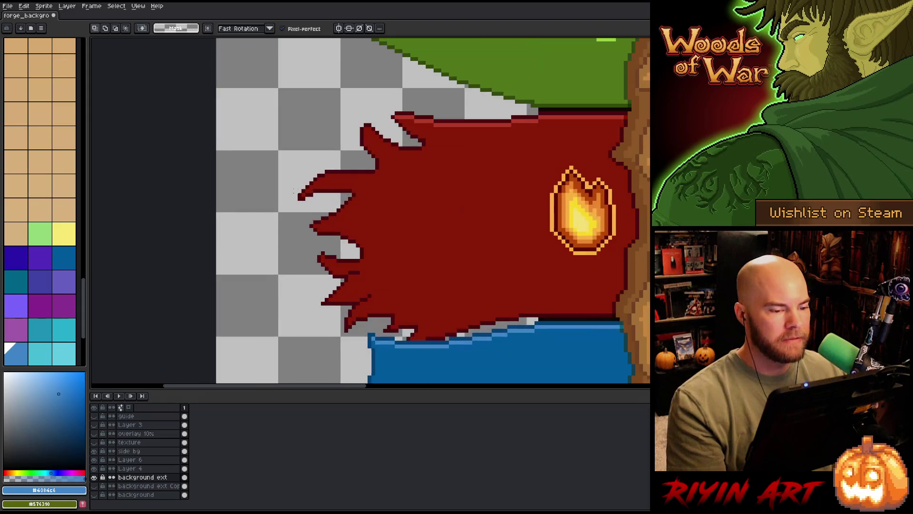
mouse_move(459, 101)
mouse_down()
mouse_move(493, 270)
mouse_move(543, 304)
mouse_move(540, 315)
mouse_move(405, 338)
mouse_move(309, 117)
mouse_move(459, 102)
mouse_up()
key(Right)
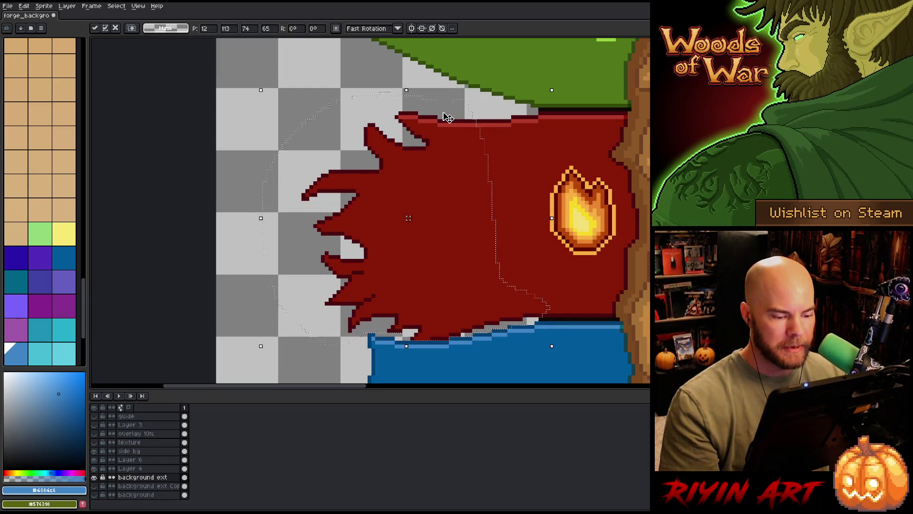
key(Return)
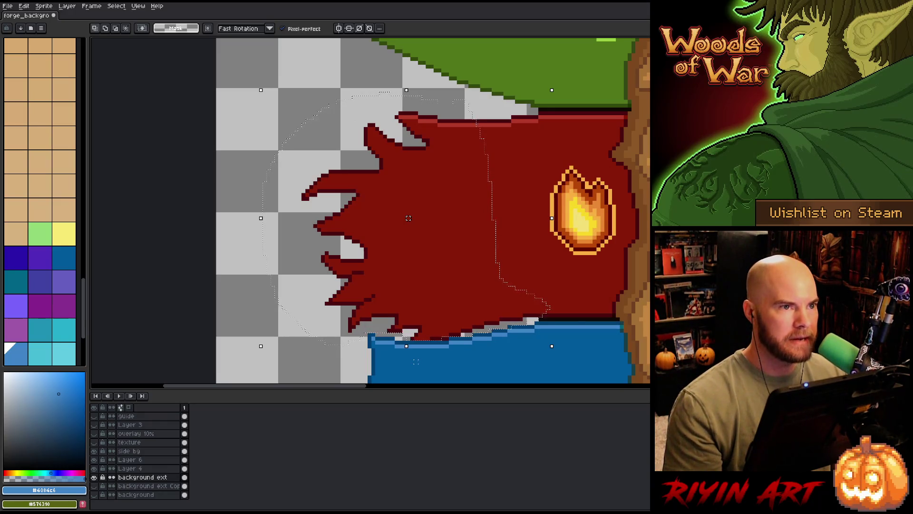
Step: Nudge the red tab section a few more pixels right, committing each move
key(Right)
key(Left)
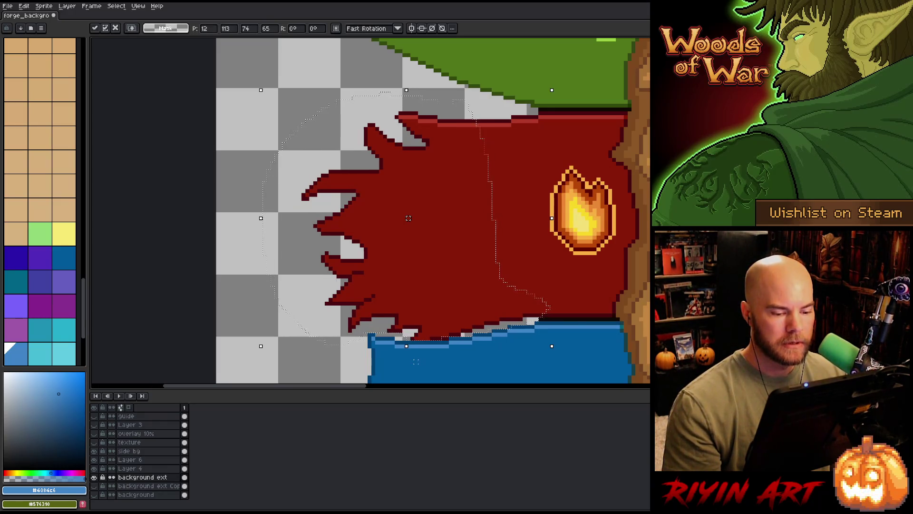
key(Return)
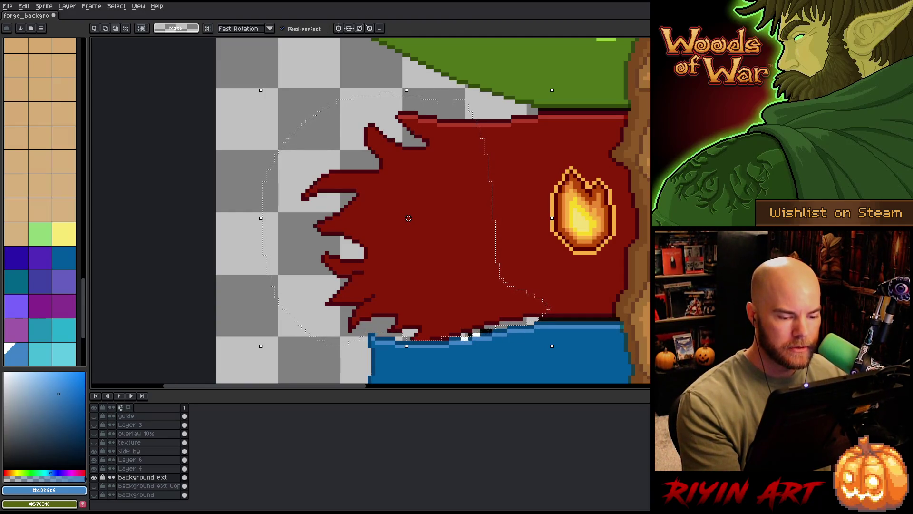
key(Right)
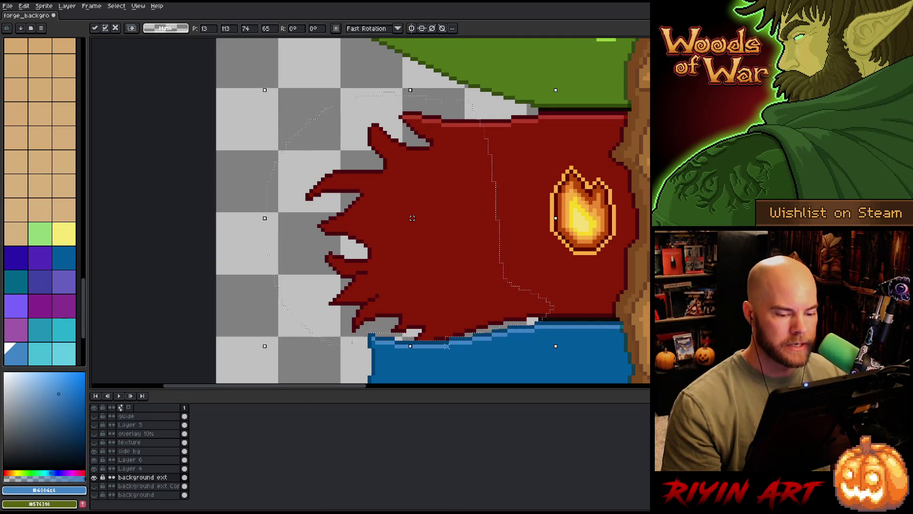
key(Right)
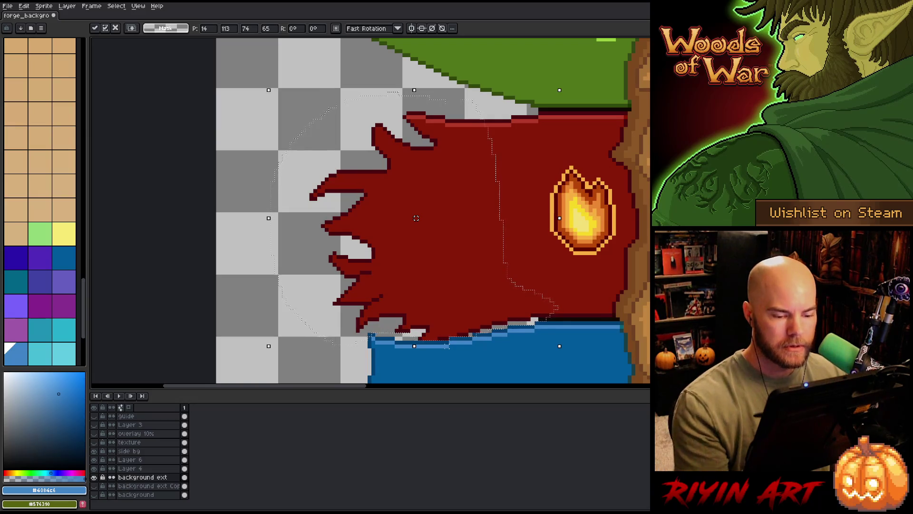
key(Return)
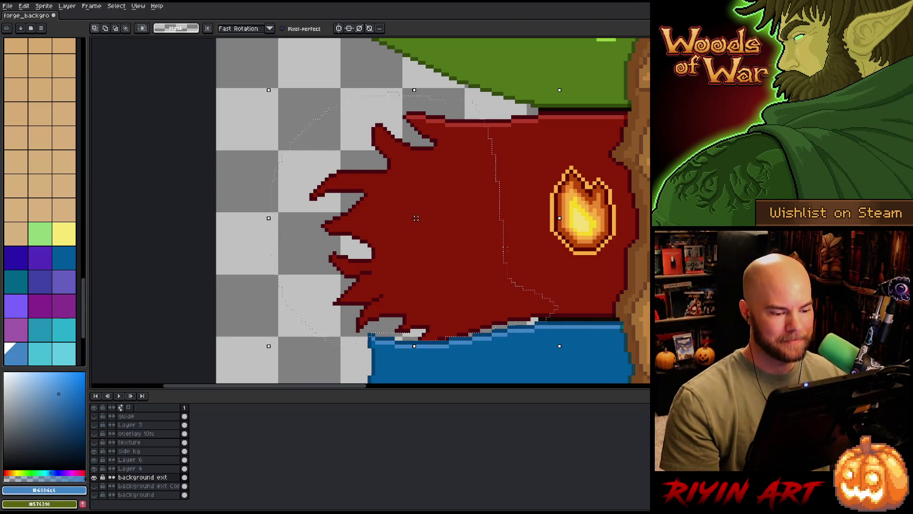
drag(507, 256, 511, 256)
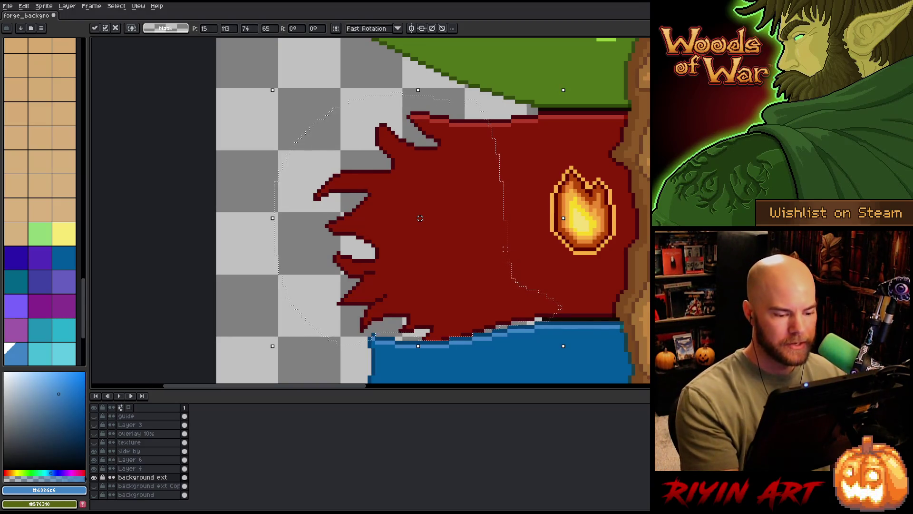
key(Return)
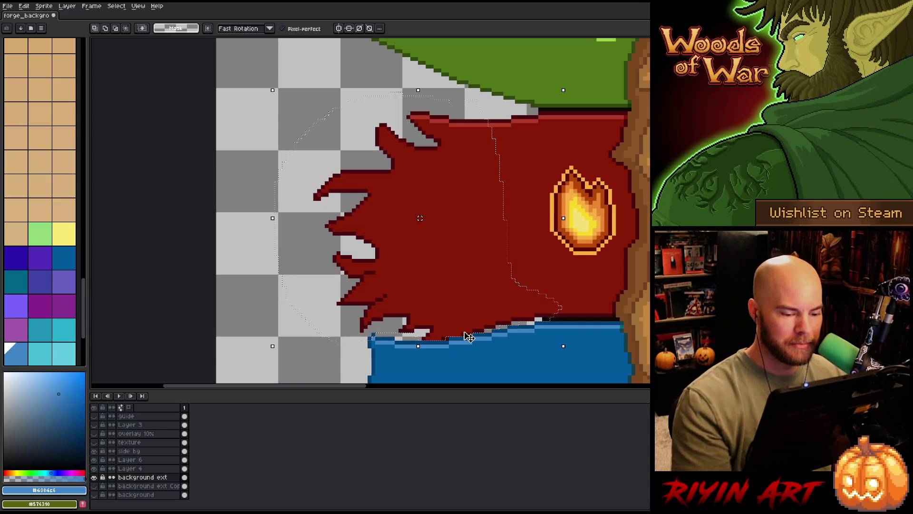
key(Right)
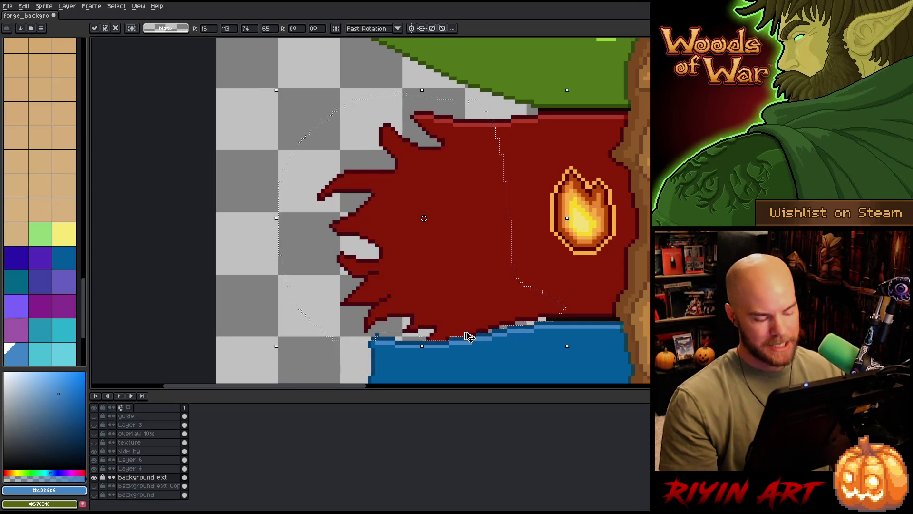
key(space)
scroll(368, 196, down, 5)
Step: Zoom in and eyedrop the green tab's dark green #50771a as the pencil colour
scroll(367, 196, down, 1)
scroll(395, 362, up, 3)
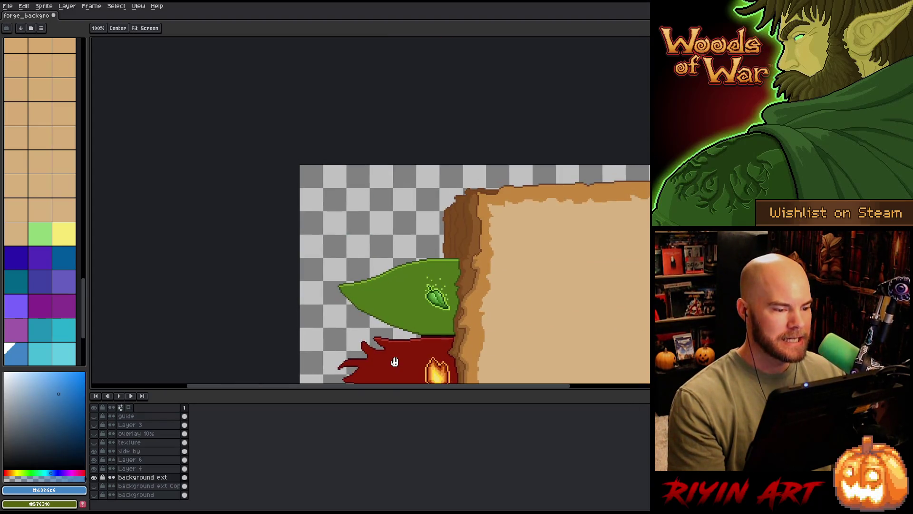
scroll(365, 309, up, 2)
scroll(354, 289, up, 1)
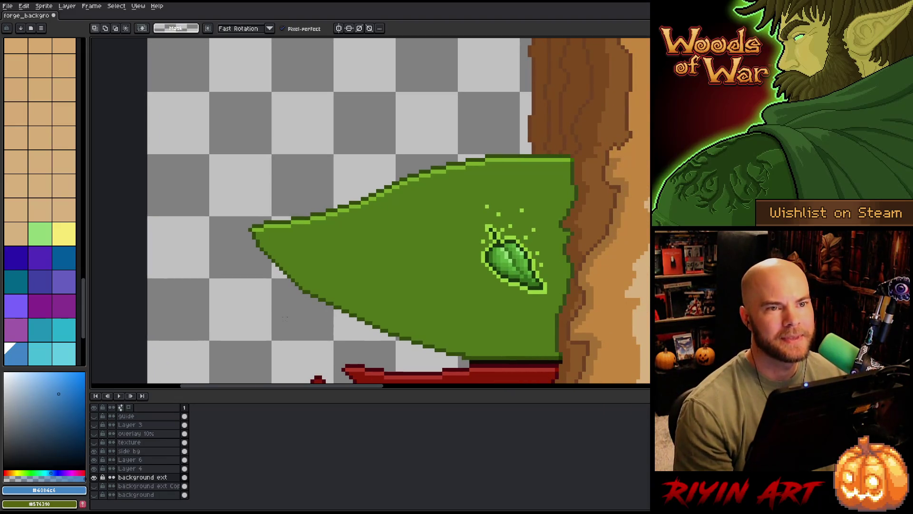
scroll(291, 314, down, 3)
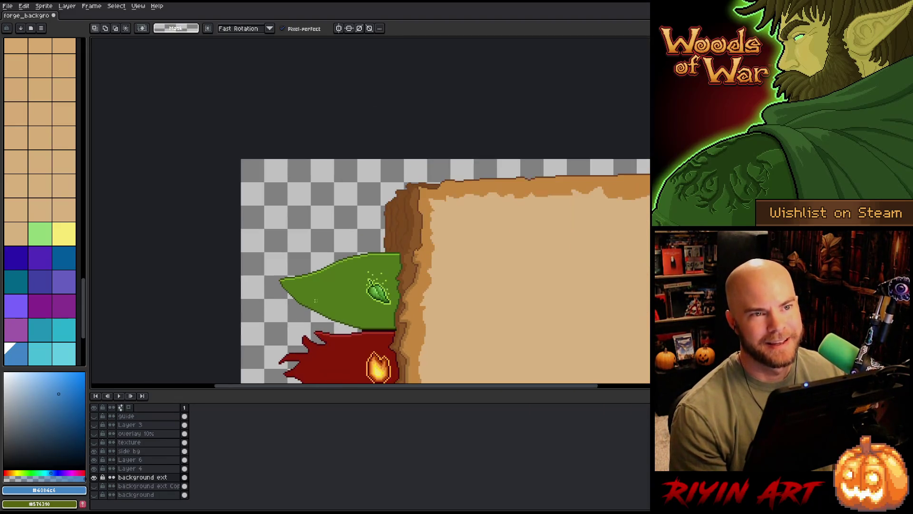
scroll(343, 320, up, 2)
key(space)
scroll(327, 247, down, 2)
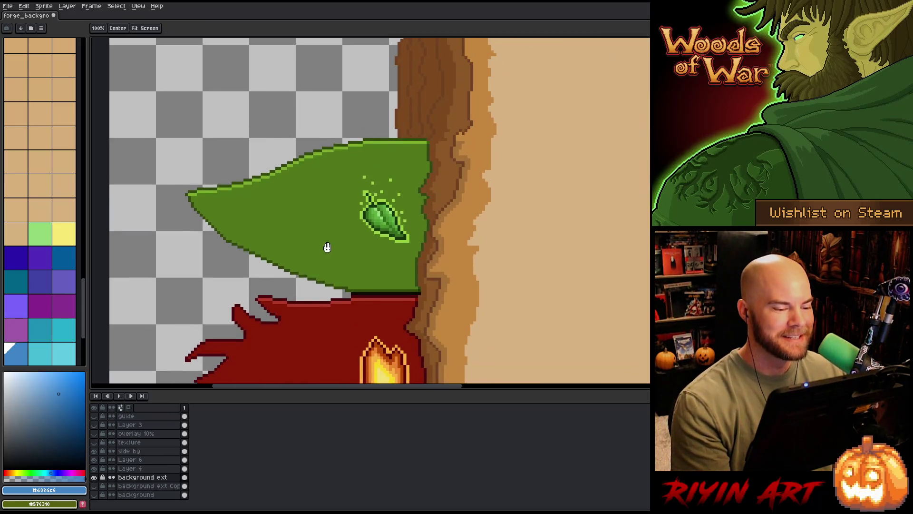
scroll(306, 244, up, 3)
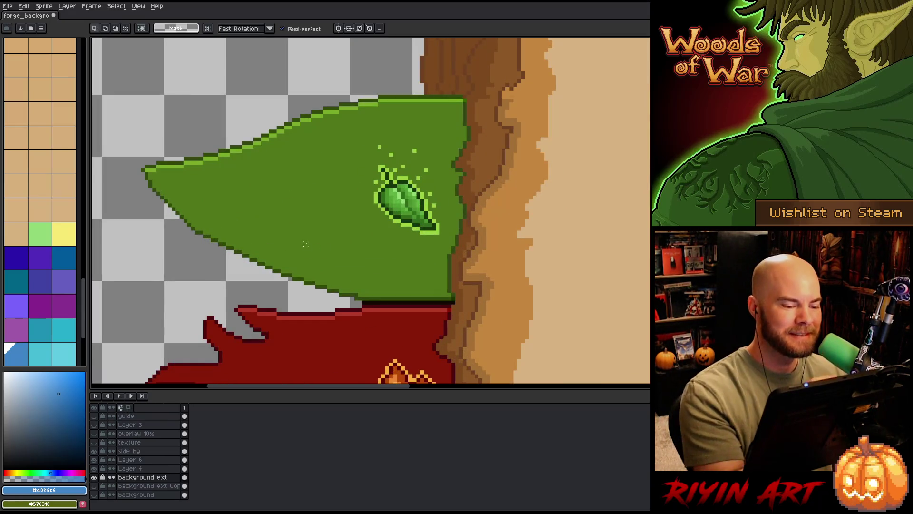
key(b)
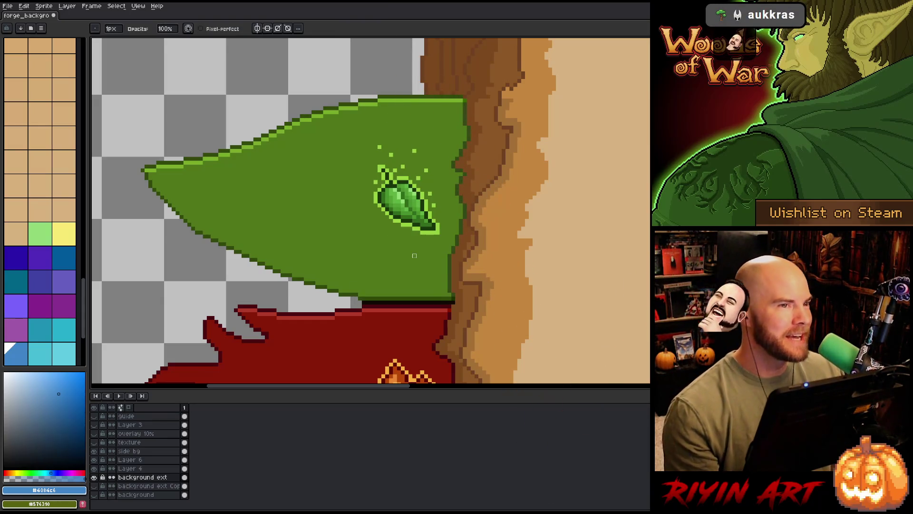
scroll(414, 256, down, 3)
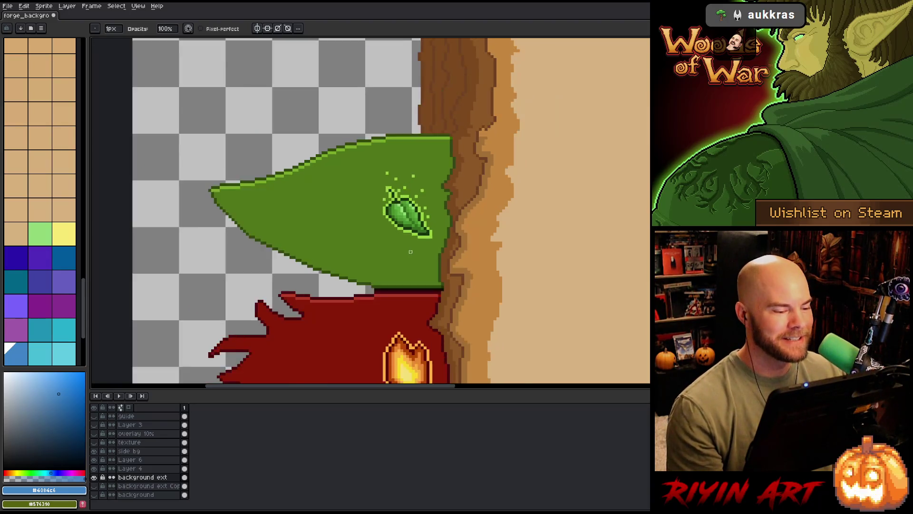
scroll(284, 203, up, 5)
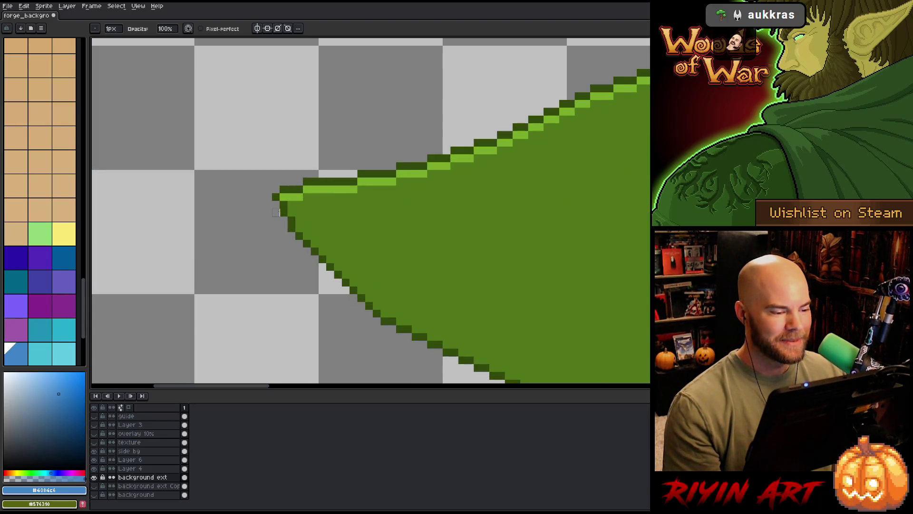
alt+click(281, 198)
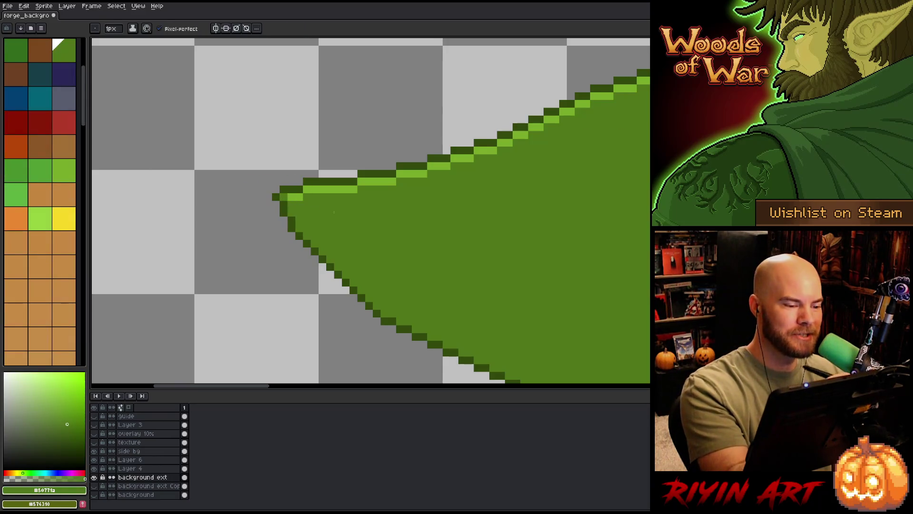
scroll(328, 195, down, 3)
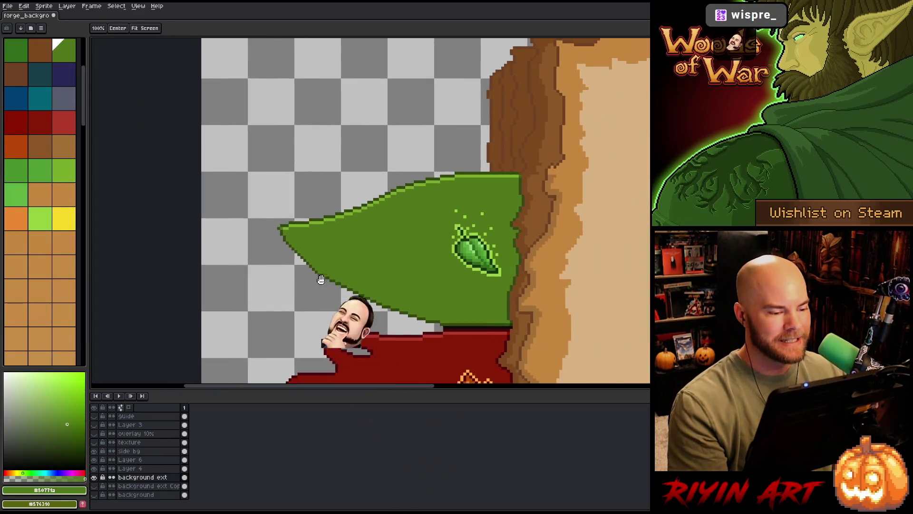
scroll(268, 231, up, 3)
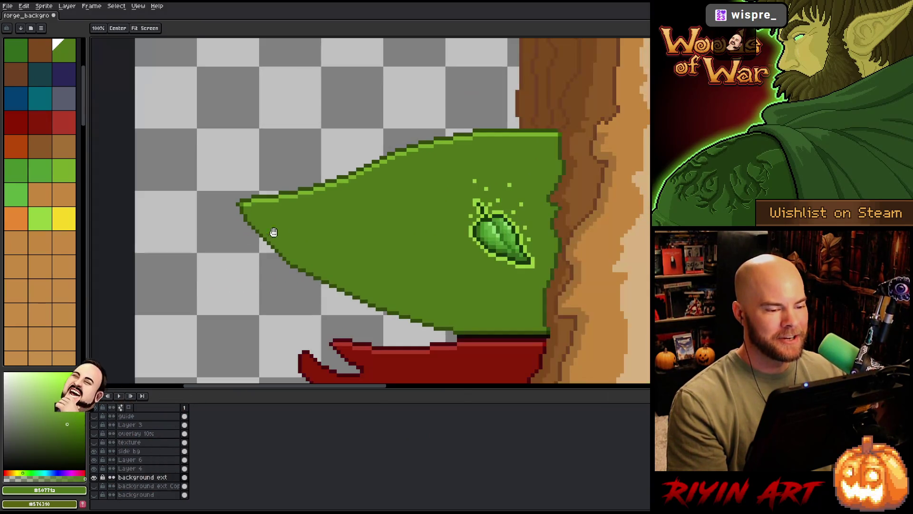
drag(268, 232, 236, 234)
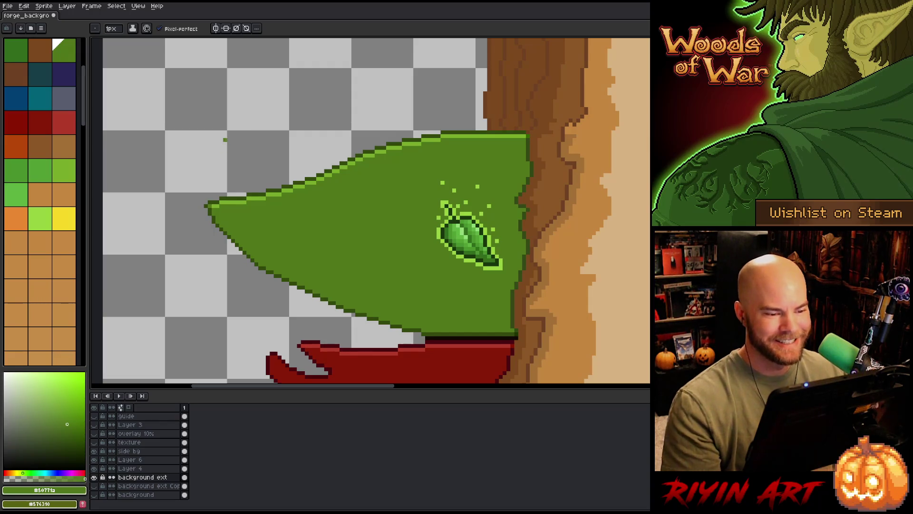
Step: Lasso the green leaf flag's left section and shift it one pixel right
key(m)
mouse_move(455, 113)
mouse_down()
mouse_move(433, 167)
mouse_move(406, 333)
mouse_move(243, 299)
mouse_move(295, 113)
mouse_up()
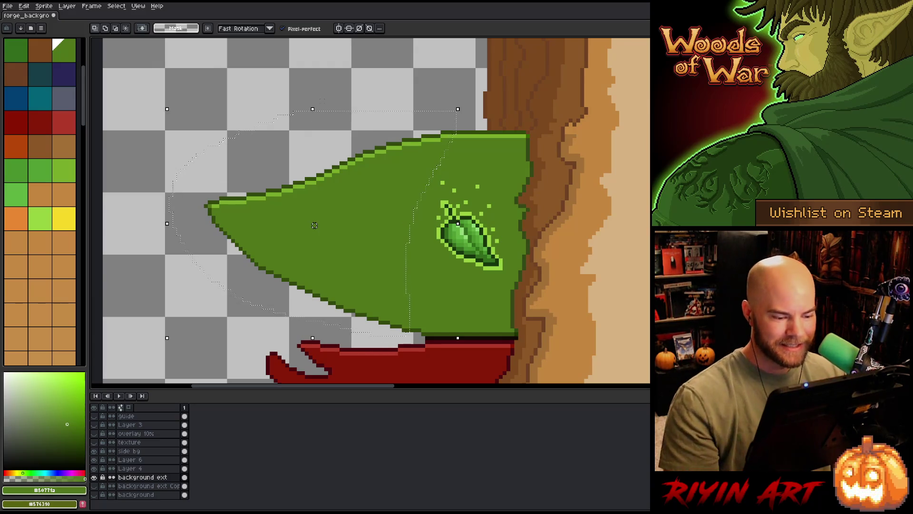
click(318, 225)
key(Right)
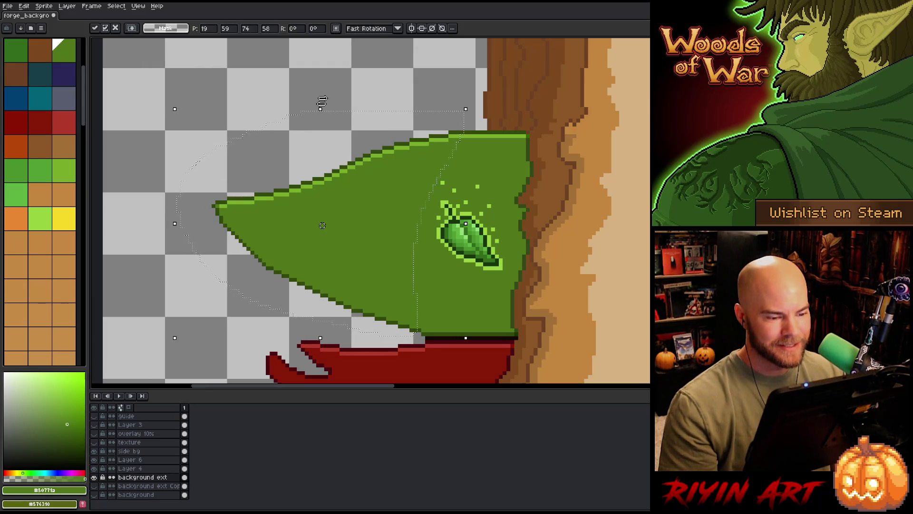
key(Left)
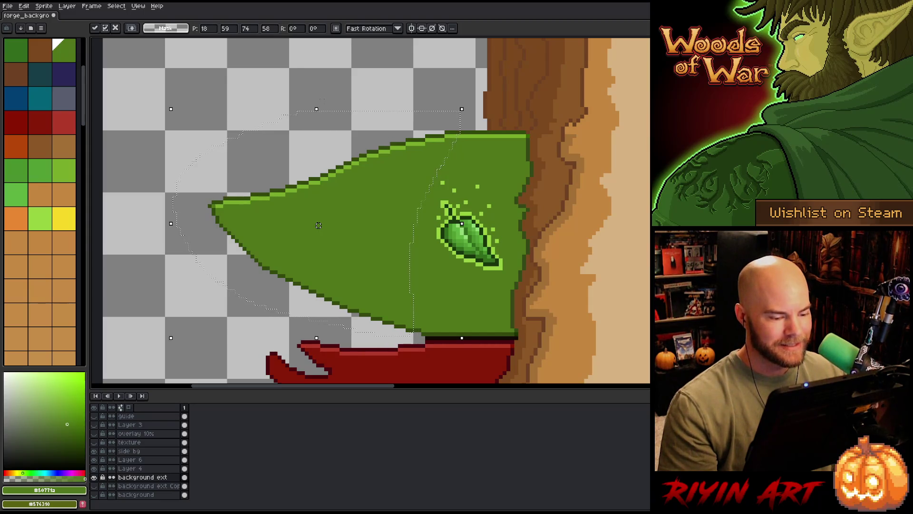
key(ctrl+d)
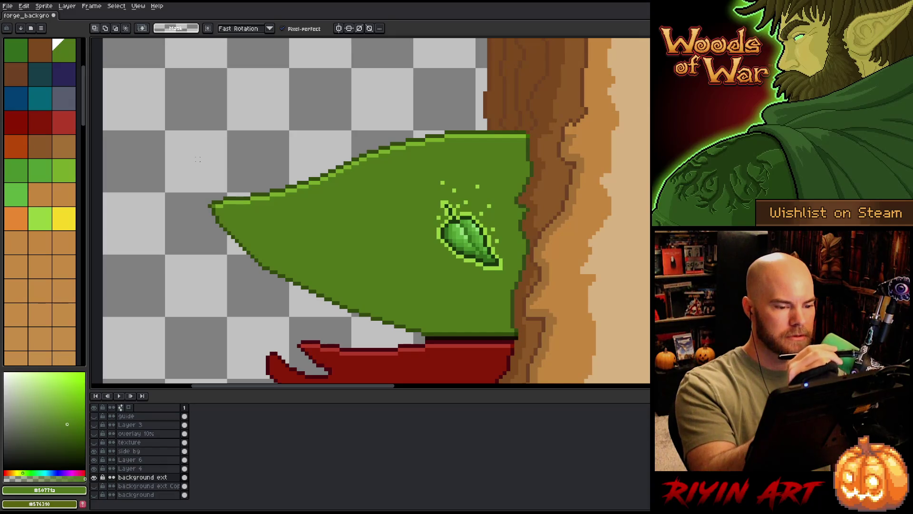
mouse_move(435, 119)
mouse_down()
mouse_move(436, 177)
mouse_move(418, 232)
mouse_move(415, 293)
mouse_move(427, 329)
mouse_move(419, 339)
mouse_move(248, 299)
mouse_move(435, 120)
mouse_up()
drag(306, 213, 311, 213)
key(Return)
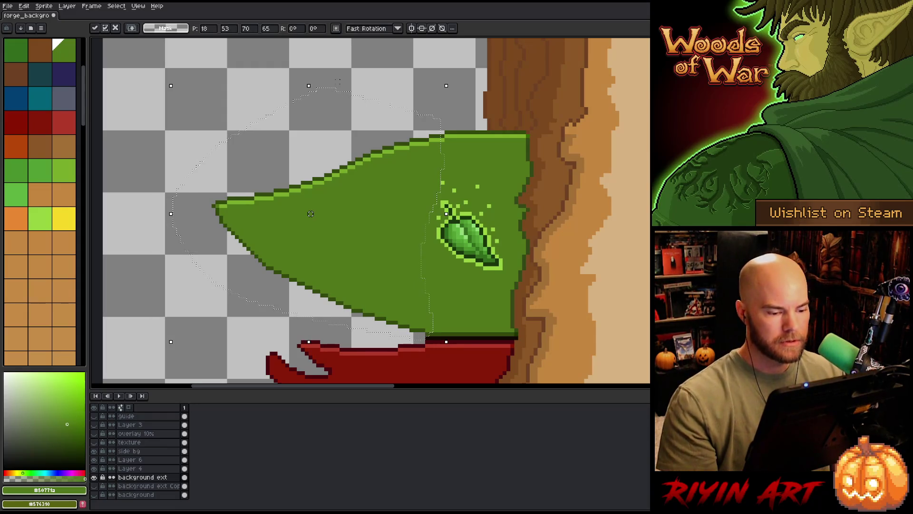
scroll(362, 190, down, 3)
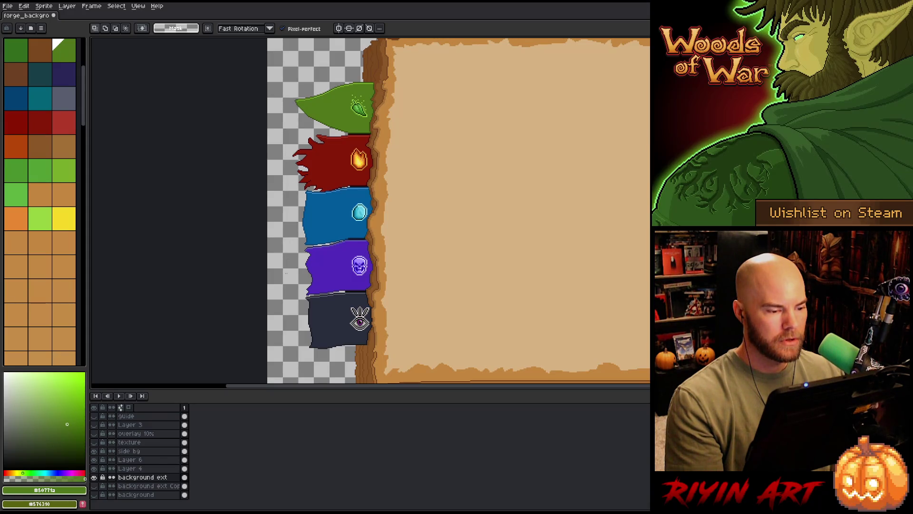
Step: Save the book background file with Ctrl+S after viewing the whole book spread
scroll(317, 243, down, 1)
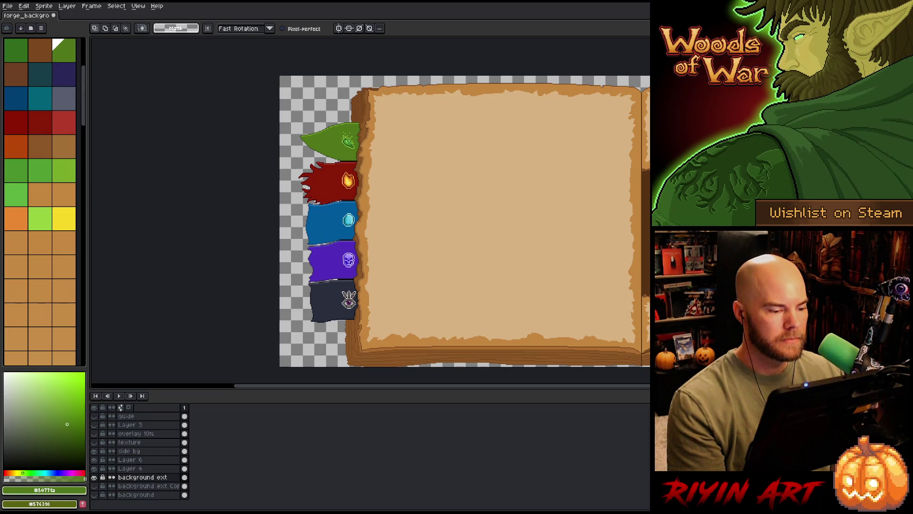
drag(388, 257, 310, 244)
key(ctrl+s)
scroll(363, 208, right, 3)
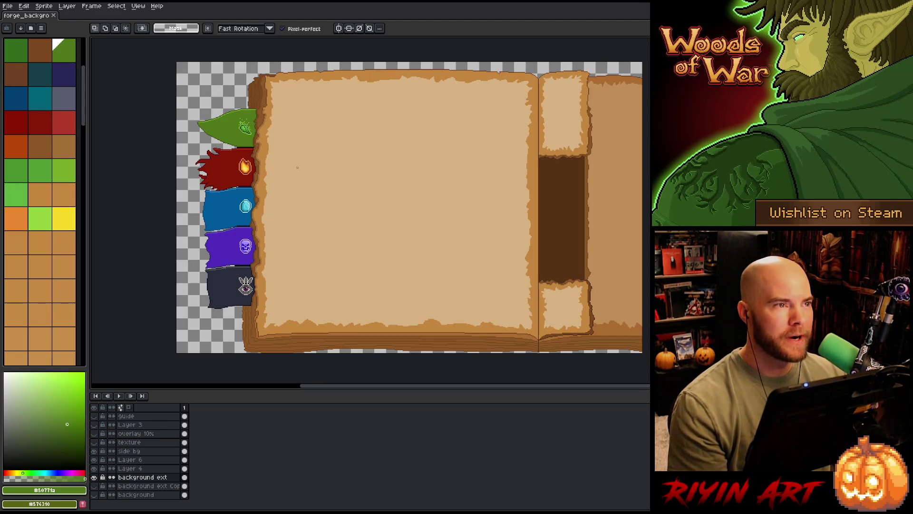
scroll(297, 168, down, 1)
scroll(298, 168, up, 2)
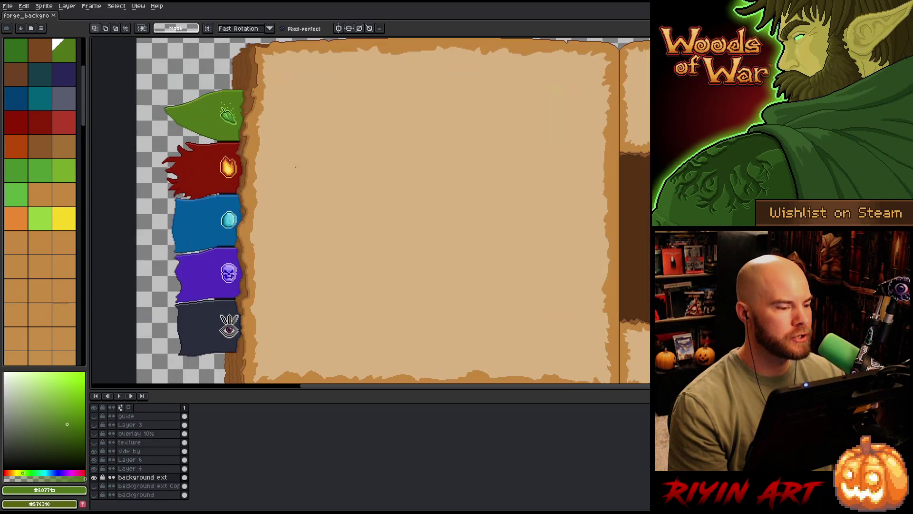
scroll(298, 167, down, 1)
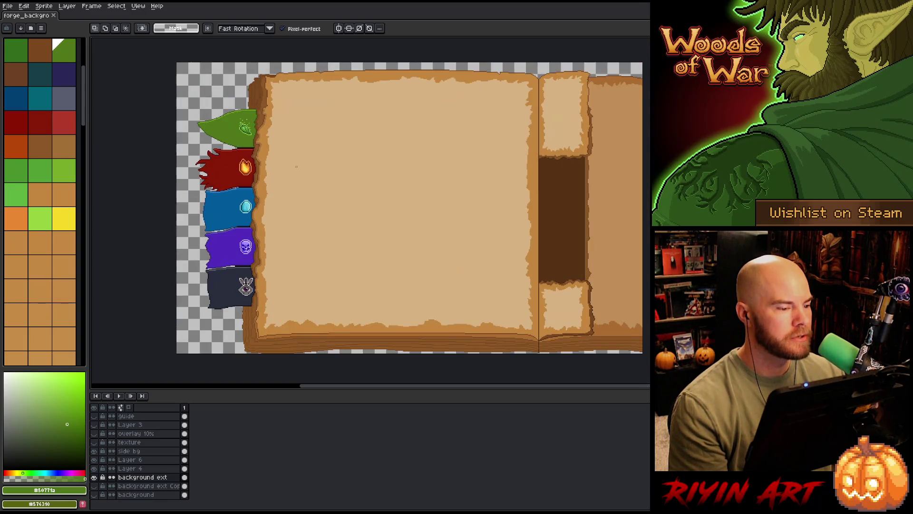
click(8, 6)
Step: Open the file browser on the pinned TreeRevenge folder and jump to files starting 'gr'
click(14, 25)
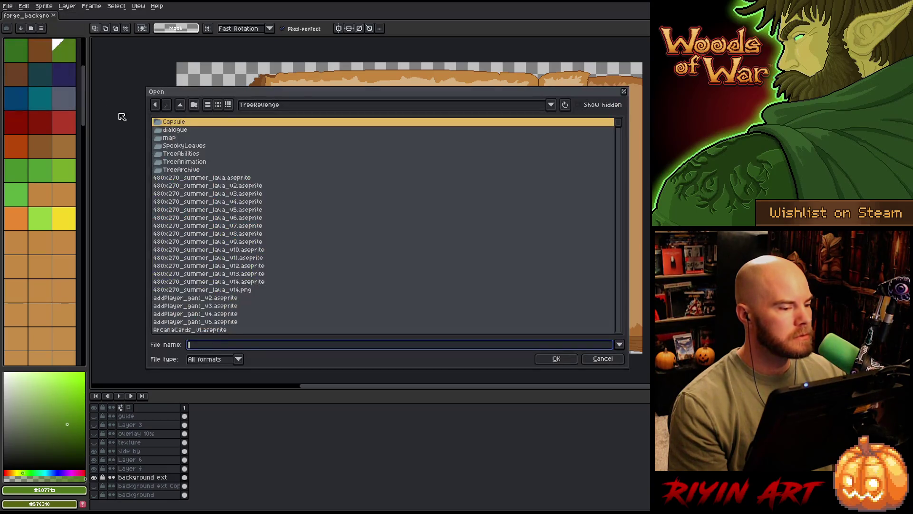
click(274, 104)
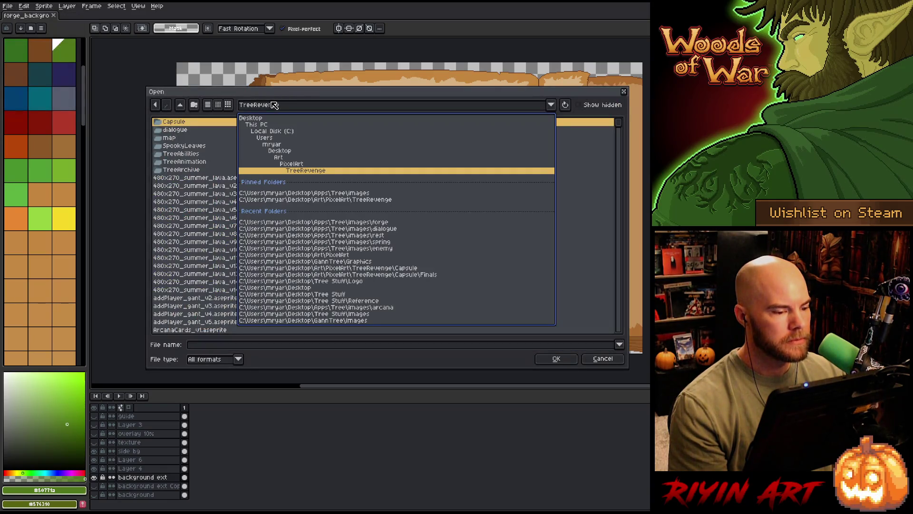
click(347, 200)
scroll(276, 259, down, 5)
scroll(276, 259, down, 10)
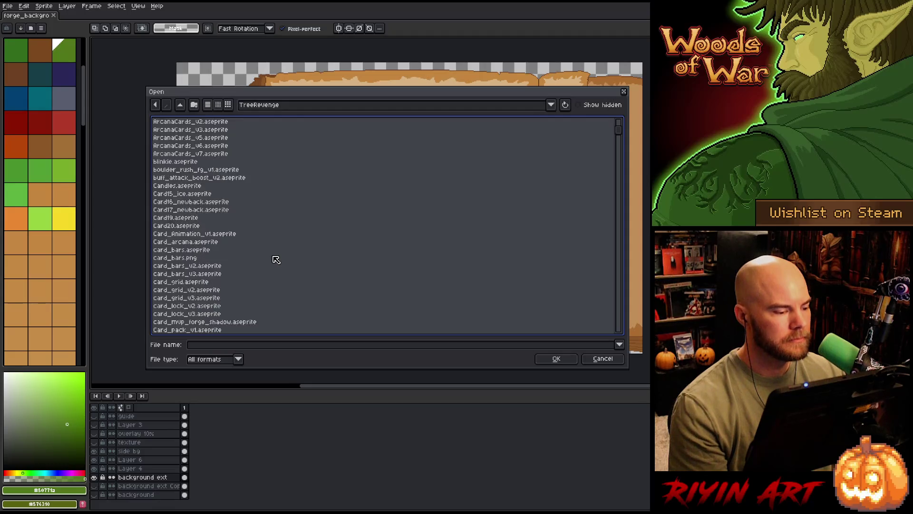
text(g)
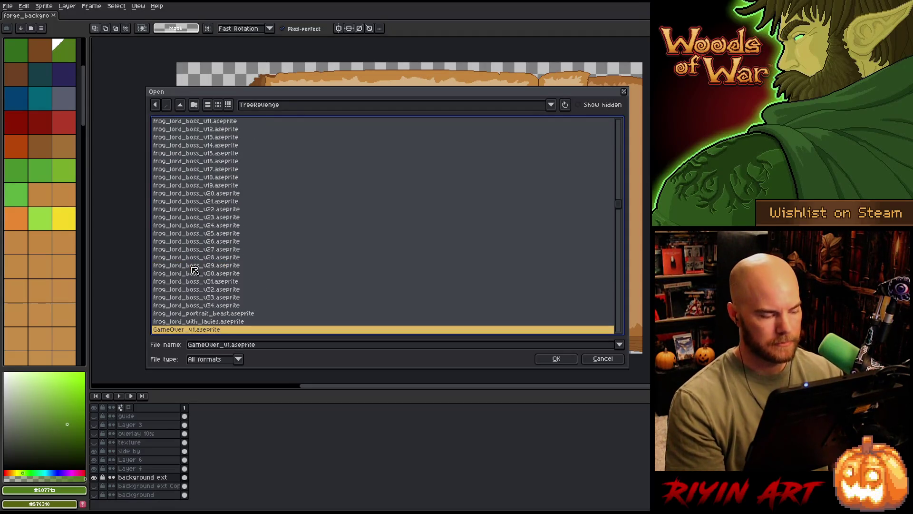
text(raging_roots_background)
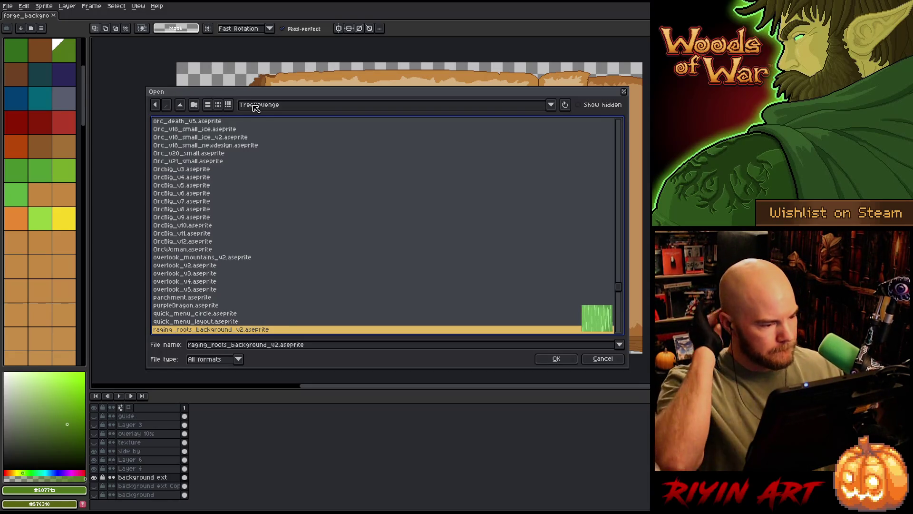
Step: Preview the grimoire files and open grim_transition_v8.aseprite
scroll(256, 226, up, 5)
scroll(256, 225, up, 10)
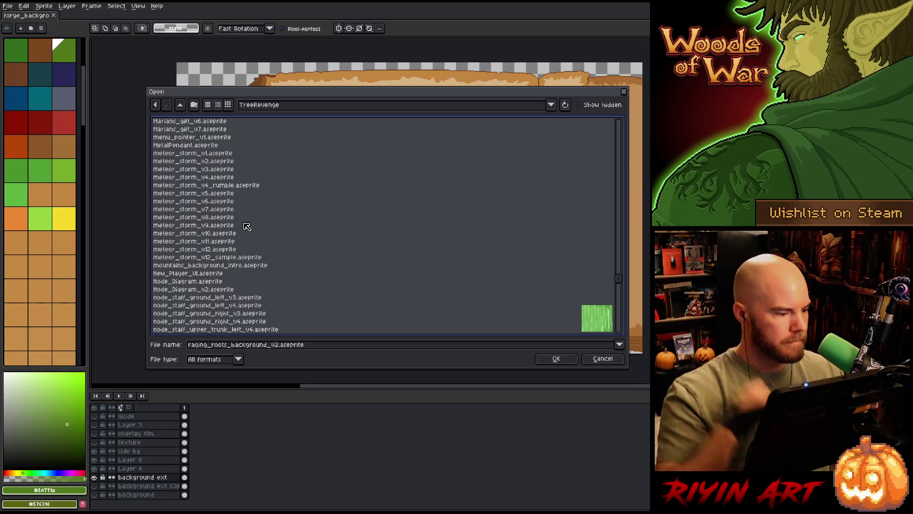
scroll(233, 234, up, 1)
scroll(232, 238, up, 9)
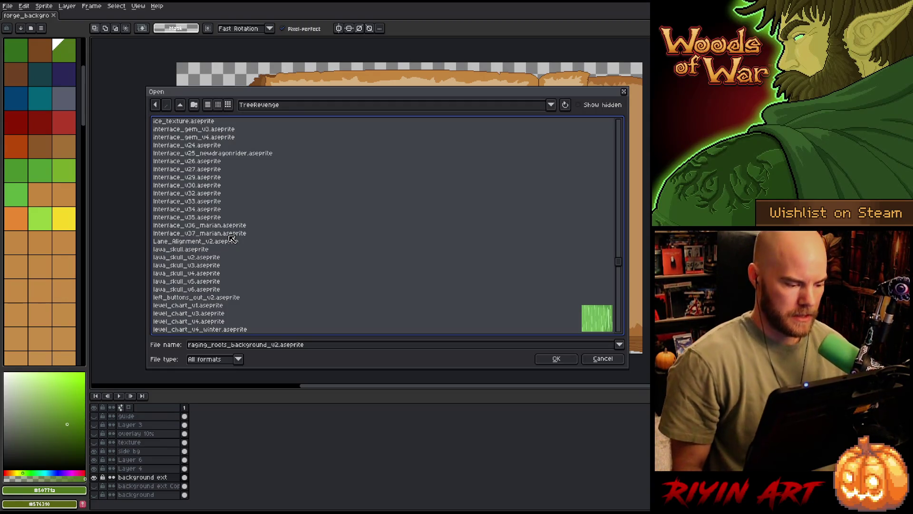
scroll(217, 244, up, 15)
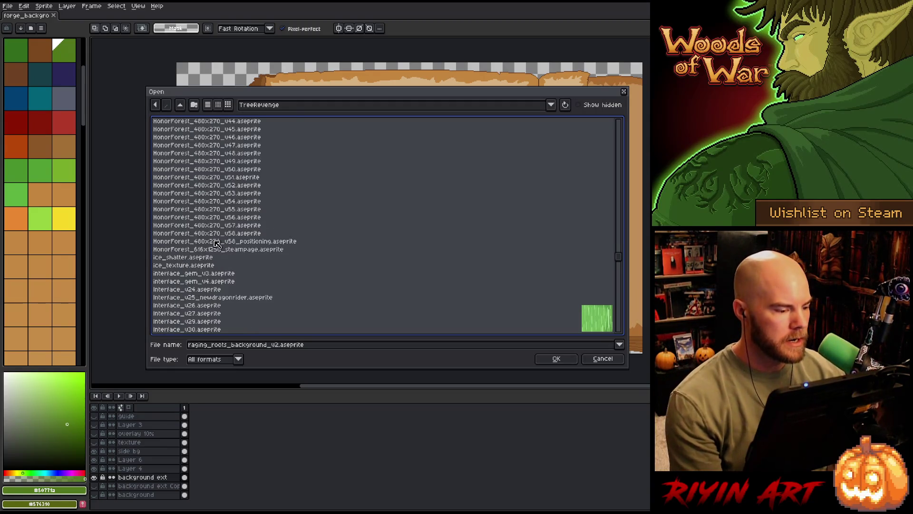
scroll(217, 244, down, 10)
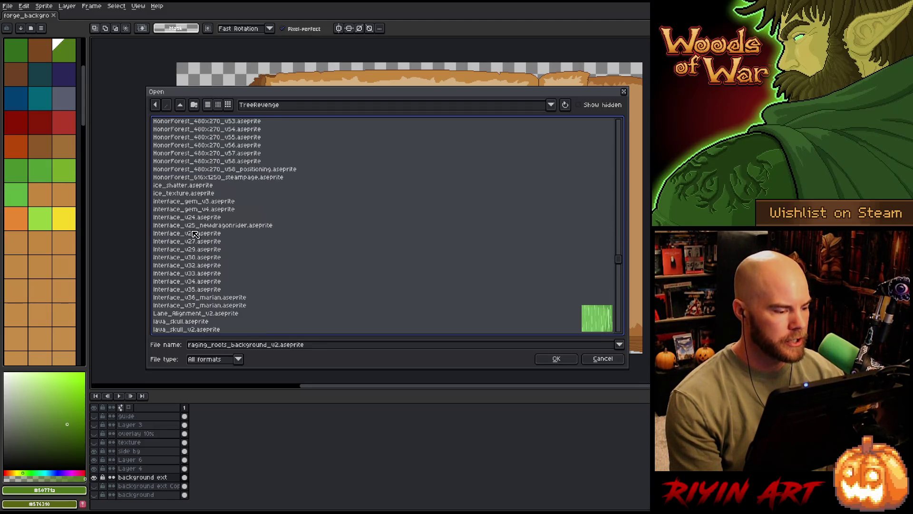
click(195, 234)
scroll(195, 233, up, 15)
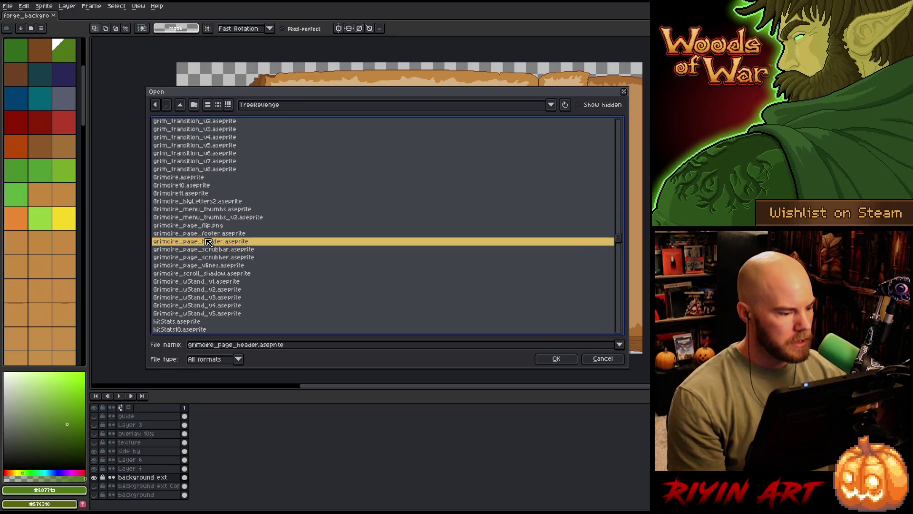
click(208, 241)
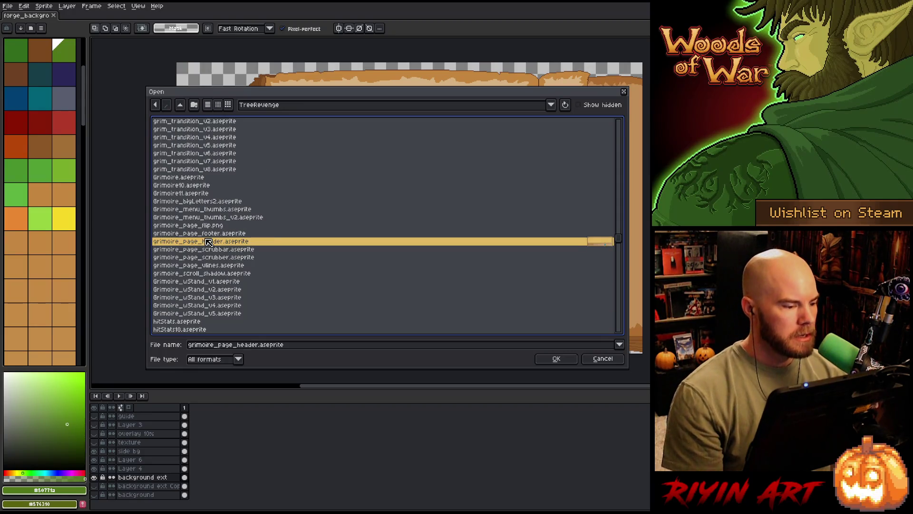
click(209, 313)
click(211, 273)
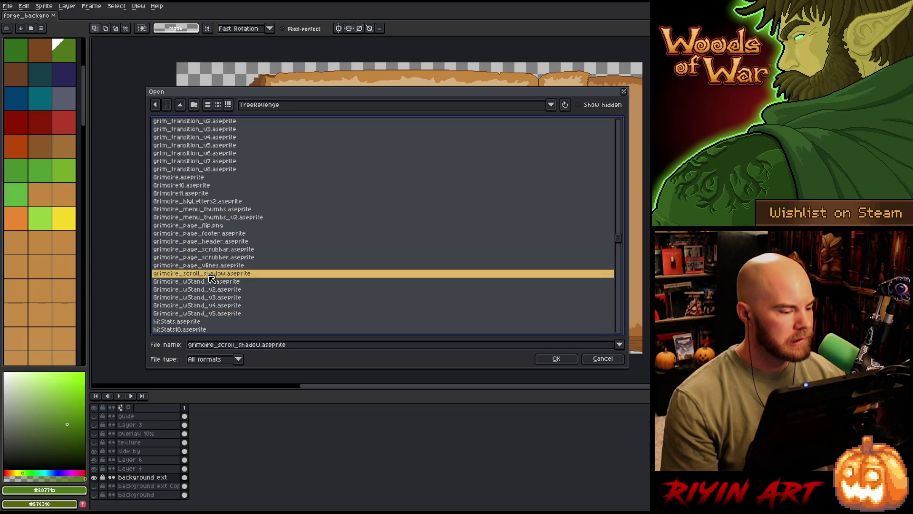
scroll(202, 215, up, 4)
double_click(205, 293)
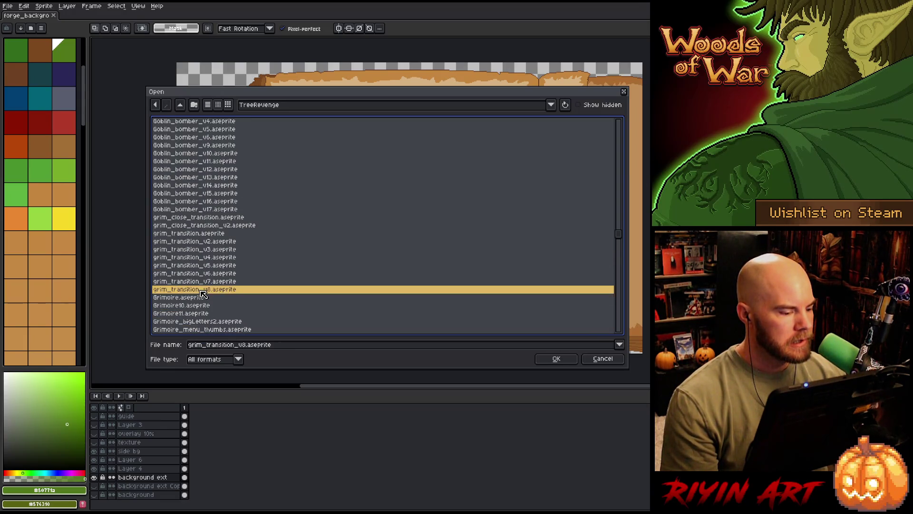
Step: Centre the eye artwork and marquee-select the left portion of the frame
scroll(566, 209, up, 5)
scroll(476, 224, down, 2)
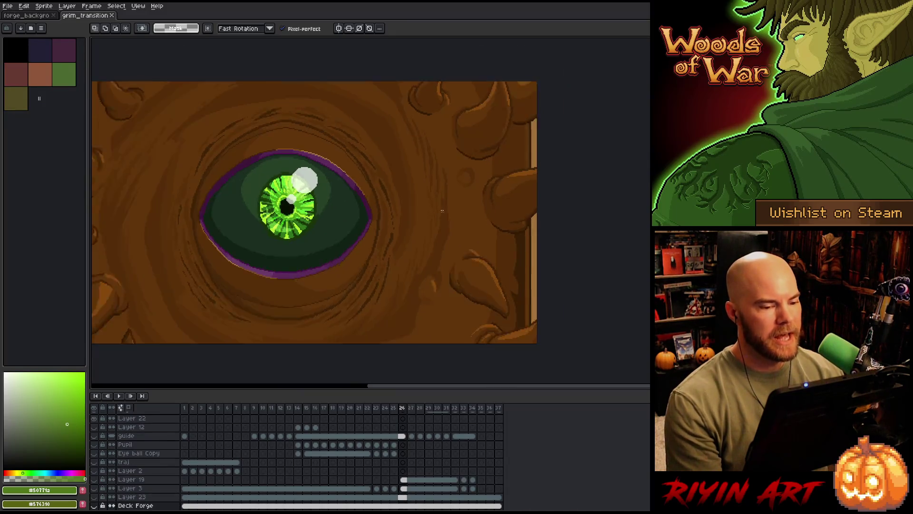
mouse_move(387, 241)
mouse_down()
mouse_move(413, 224)
mouse_move(417, 232)
mouse_up()
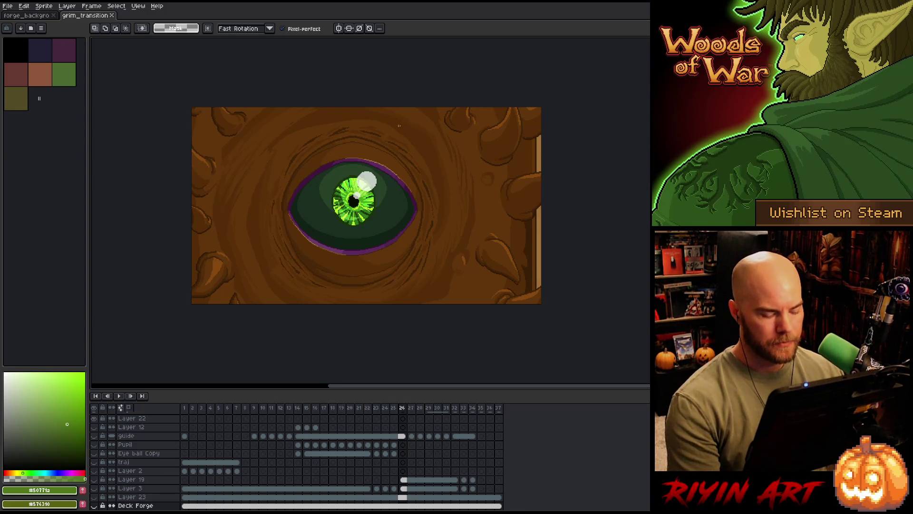
mouse_move(445, 98)
mouse_down()
mouse_move(235, 190)
mouse_move(192, 305)
mouse_move(176, 297)
mouse_up()
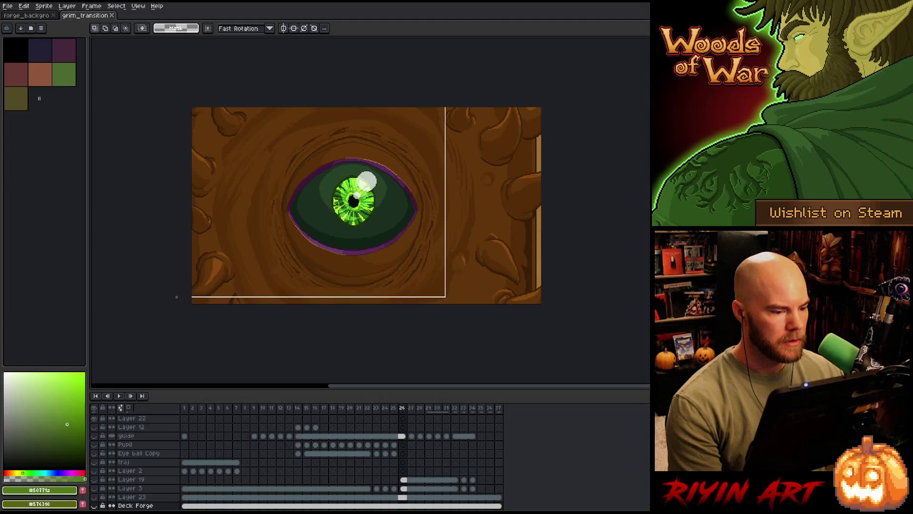
Step: Play and stop the transition animation twice, then return to the book background tab
key(Return)
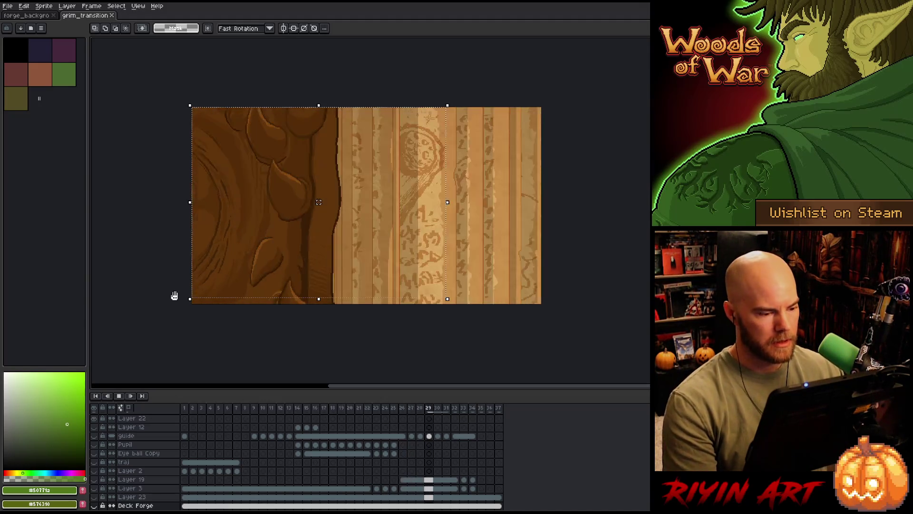
key(Return)
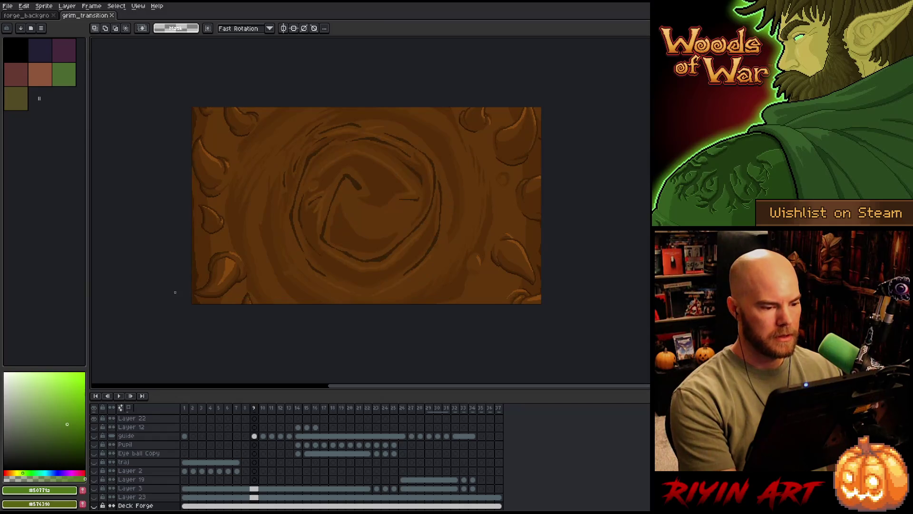
key(Return)
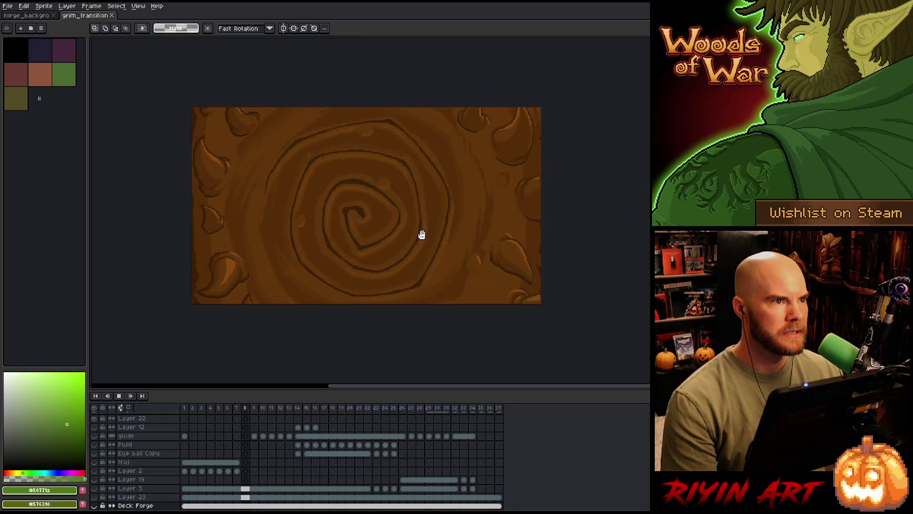
key(Return)
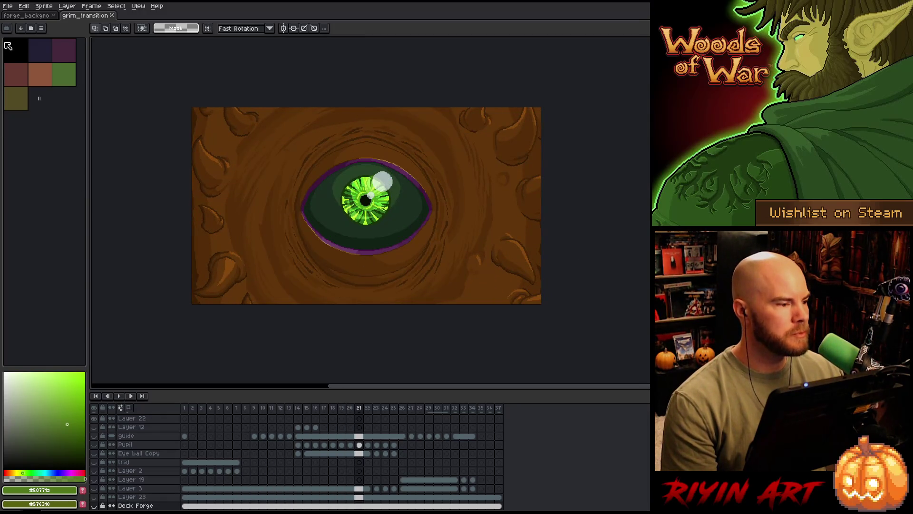
click(22, 15)
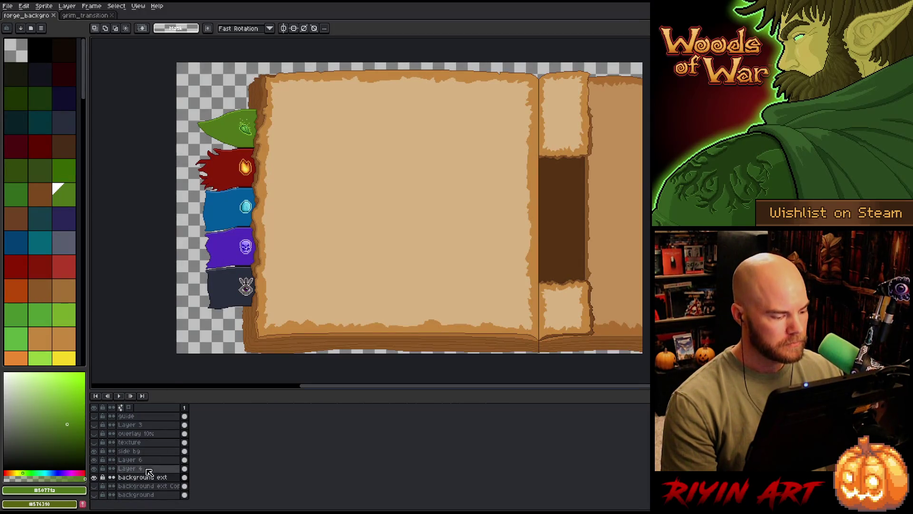
Step: Add Layer 7 beneath the background layer and paste the bark texture into it
click(134, 495)
key(shift+n)
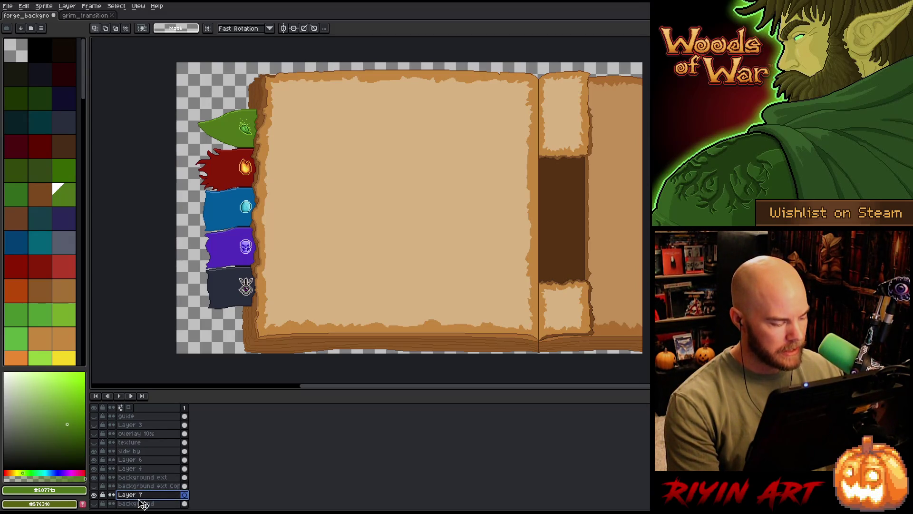
drag(142, 504, 147, 495)
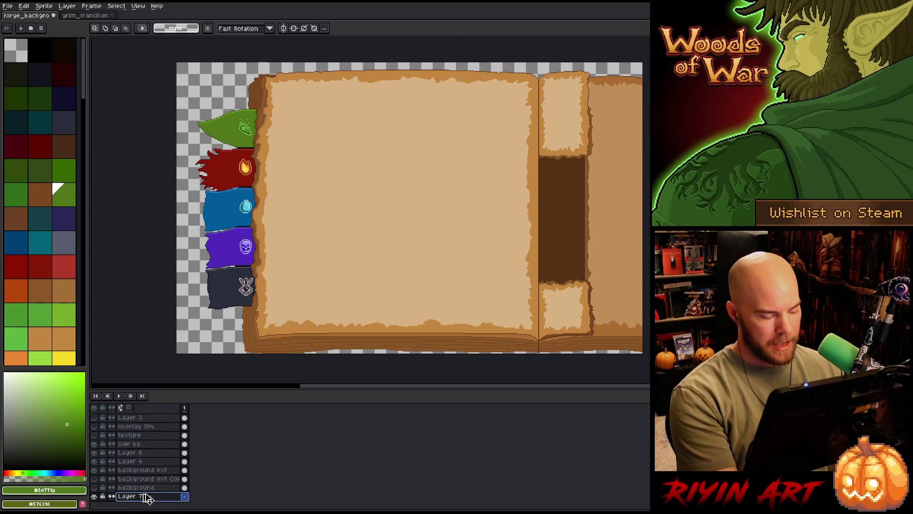
key(ctrl+v)
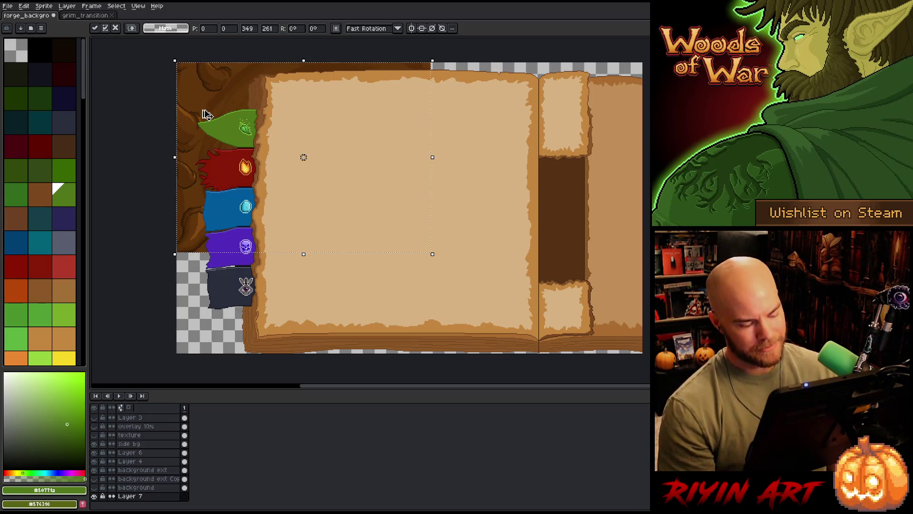
key(ctrl+d)
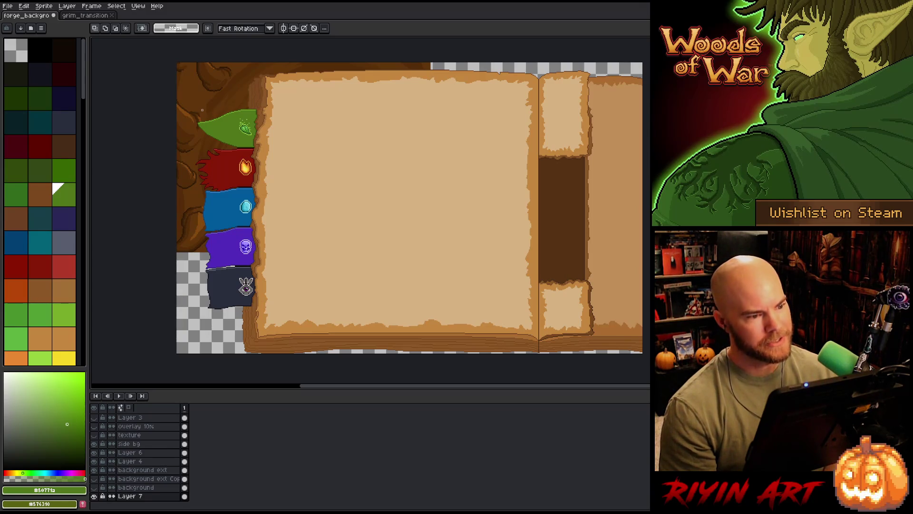
Step: Sample a brown from the tree bark with the Eyedropper
key(i)
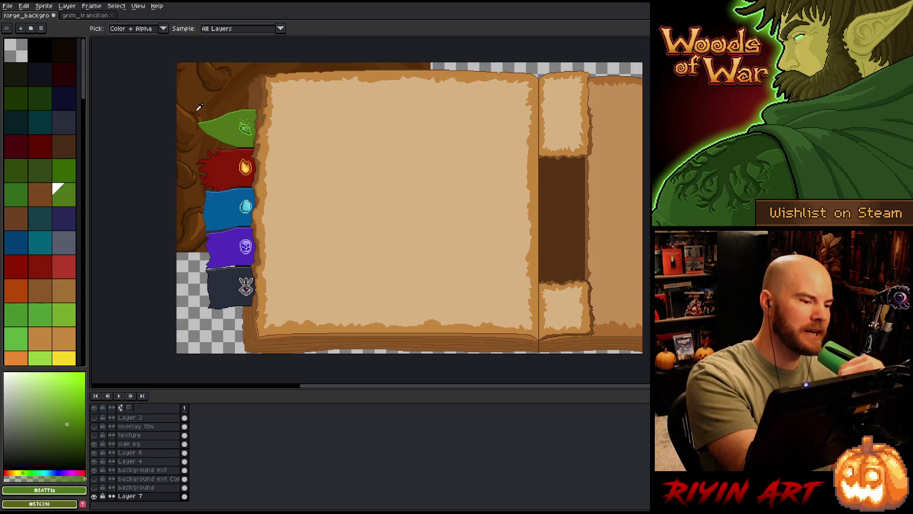
click(201, 111)
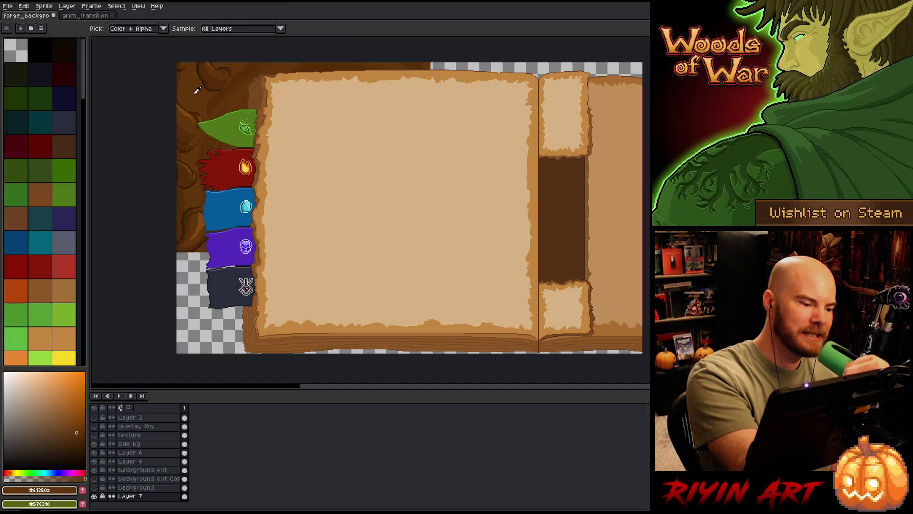
key(h)
drag(383, 262, 393, 262)
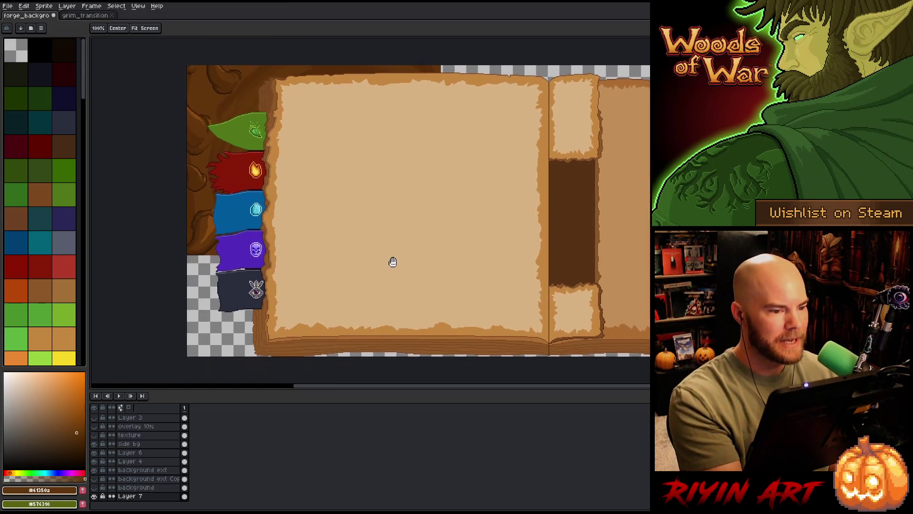
key(b)
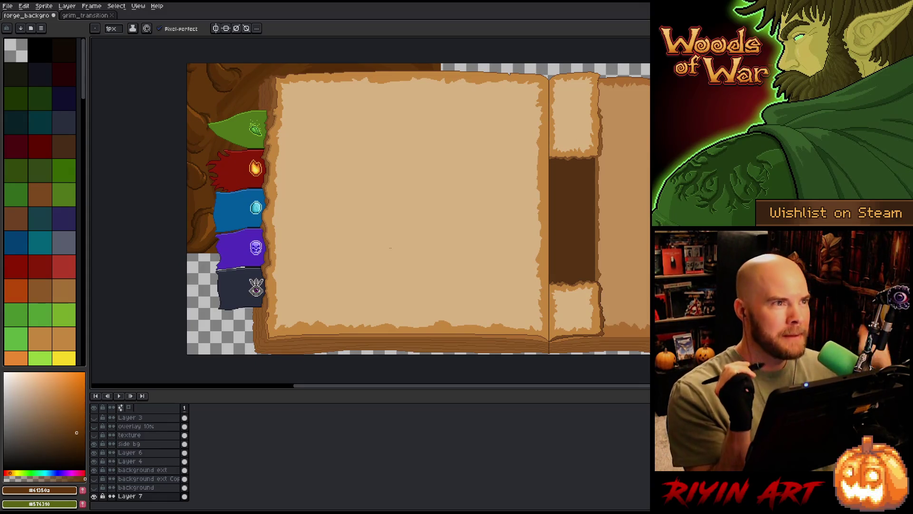
Step: Pick the darker bark brown #412408 and hide Layer 7's tree background
key(i)
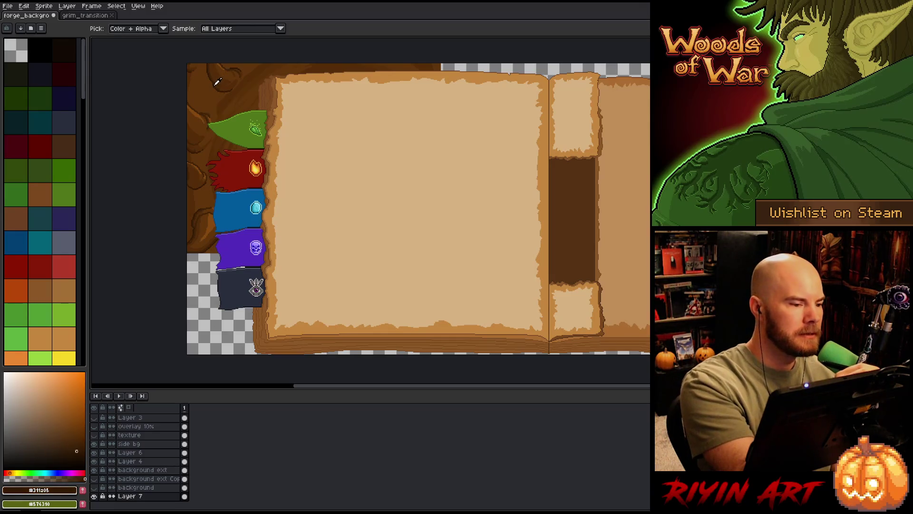
key(b)
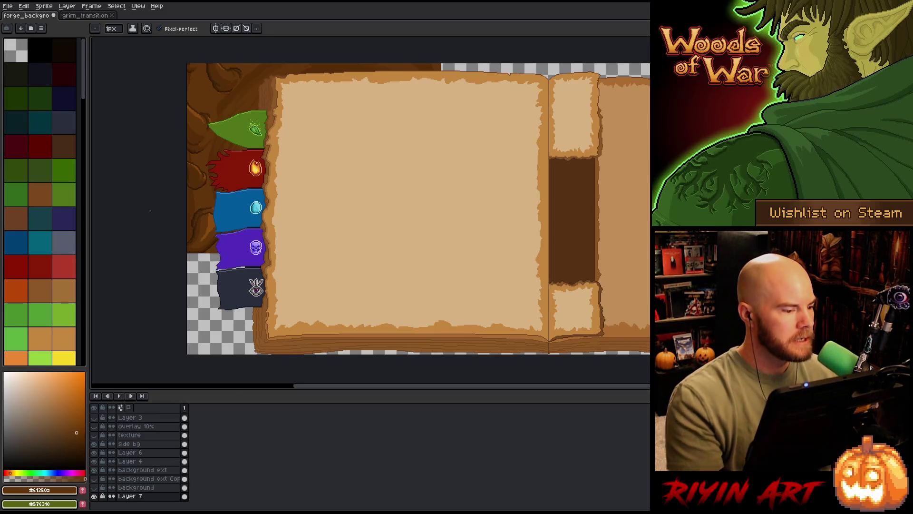
alt+click(204, 204)
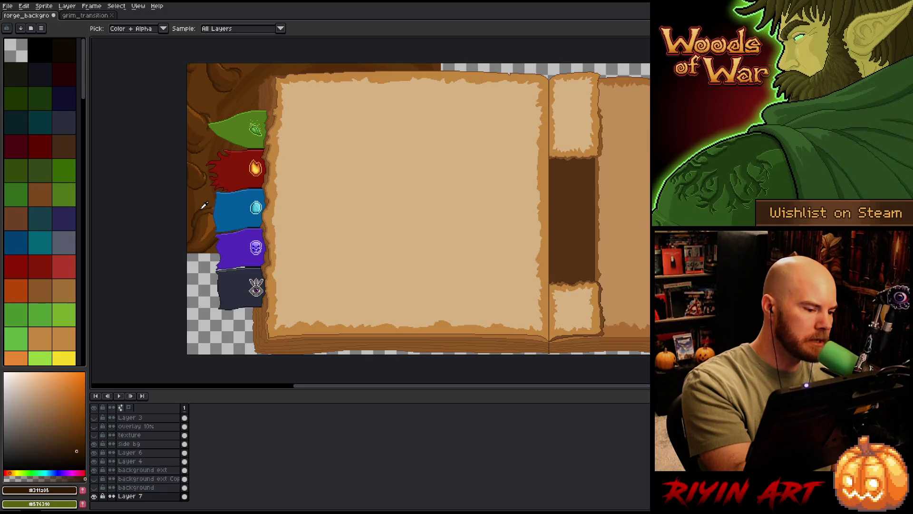
scroll(204, 206, up, 3)
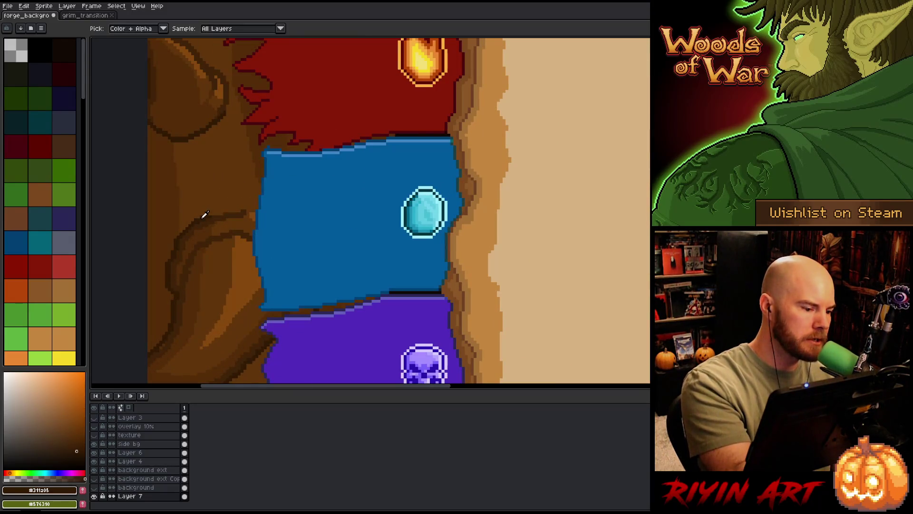
alt+click(203, 219)
scroll(212, 218, down, 3)
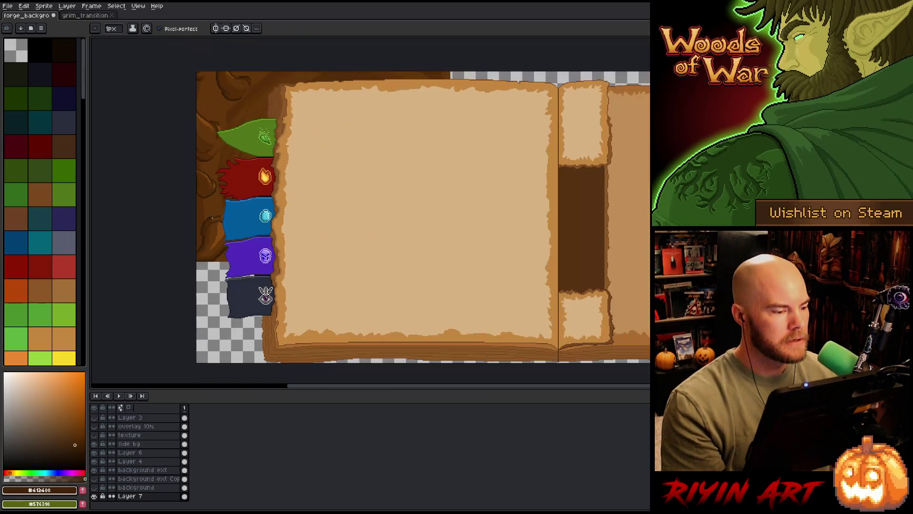
click(94, 496)
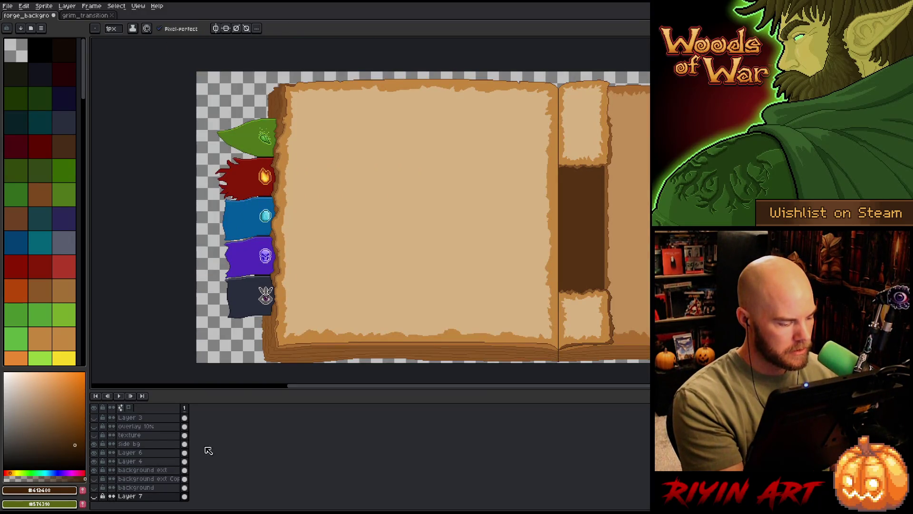
Step: Add a new Layer 8 above Layer 7 and save the document
key(shift+n)
key(space)
mouse_move(383, 297)
mouse_down()
mouse_move(444, 226)
mouse_move(458, 237)
mouse_up()
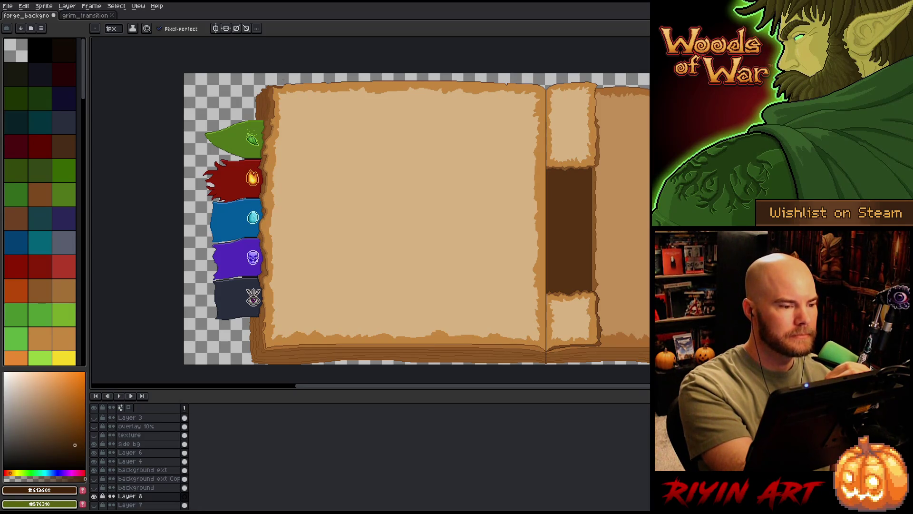
key(ctrl+s)
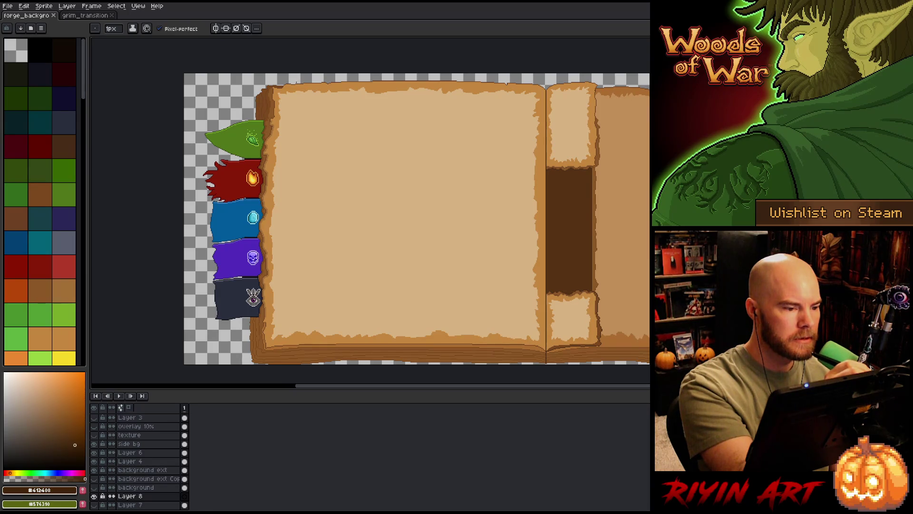
Step: Draw 1px dark guide lines above the tabs and down the book's left edge, erasing the stray stub
mouse_move(290, 82)
mouse_down()
mouse_move(215, 95)
mouse_move(218, 107)
mouse_up()
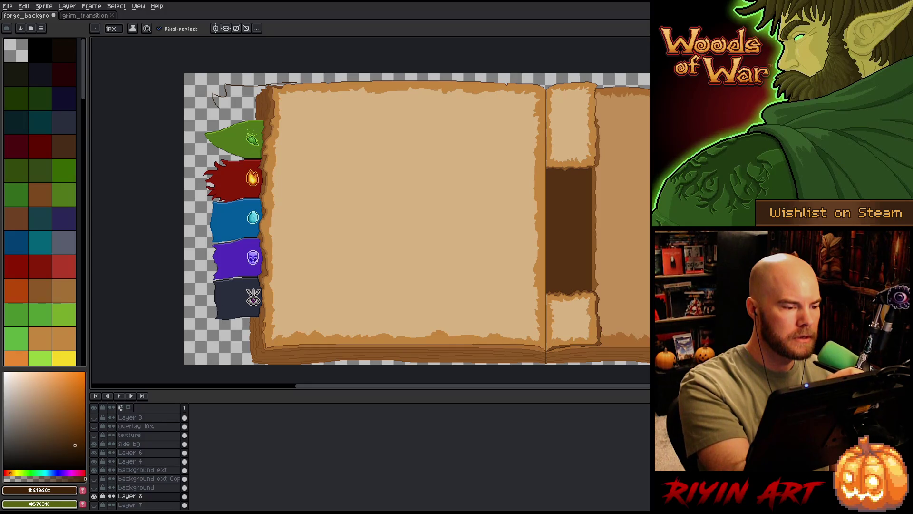
key(ctrl+z)
key(ctrl+z)
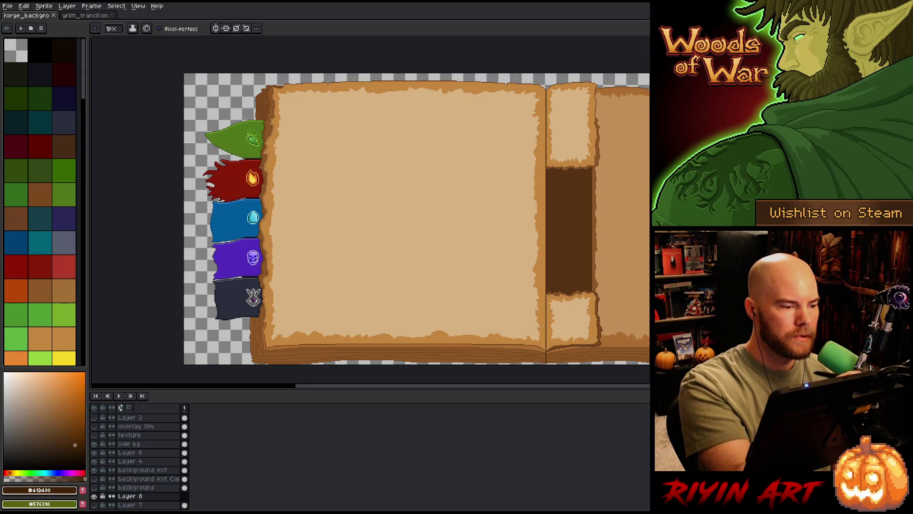
drag(218, 88, 261, 88)
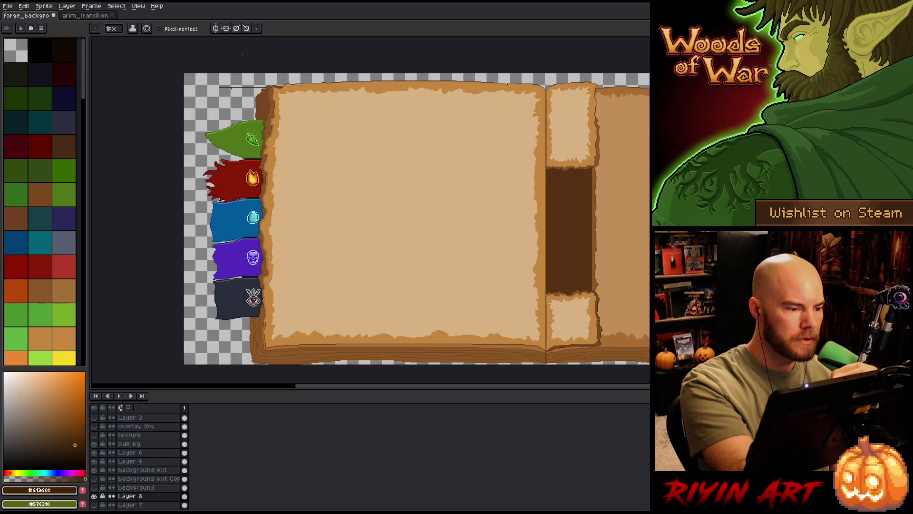
drag(232, 88, 229, 368)
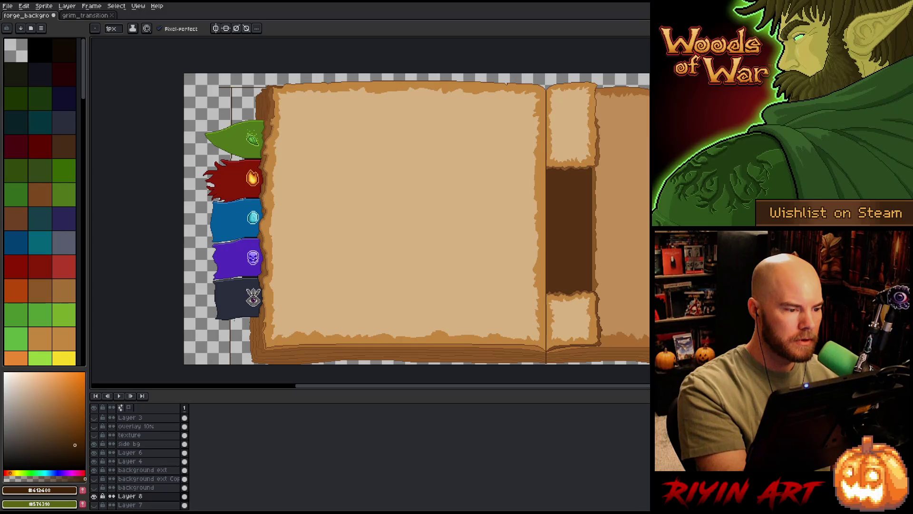
key(e)
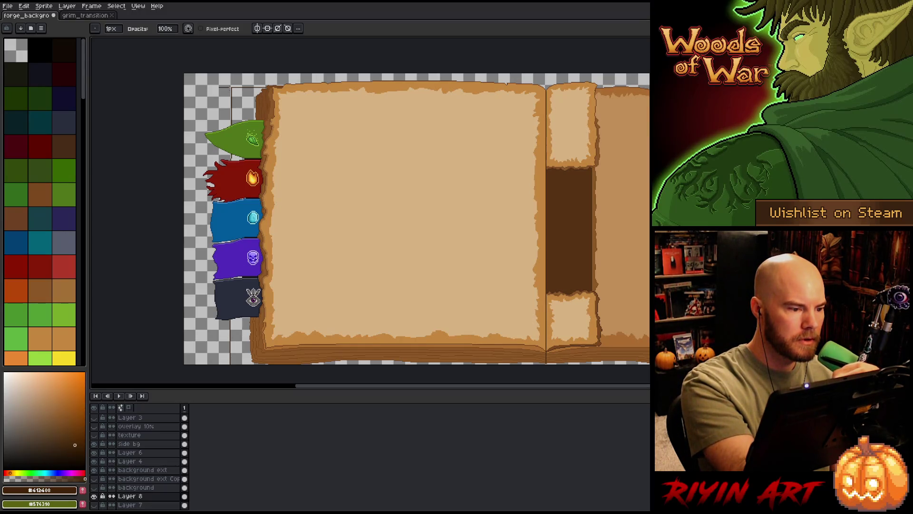
drag(220, 87, 230, 87)
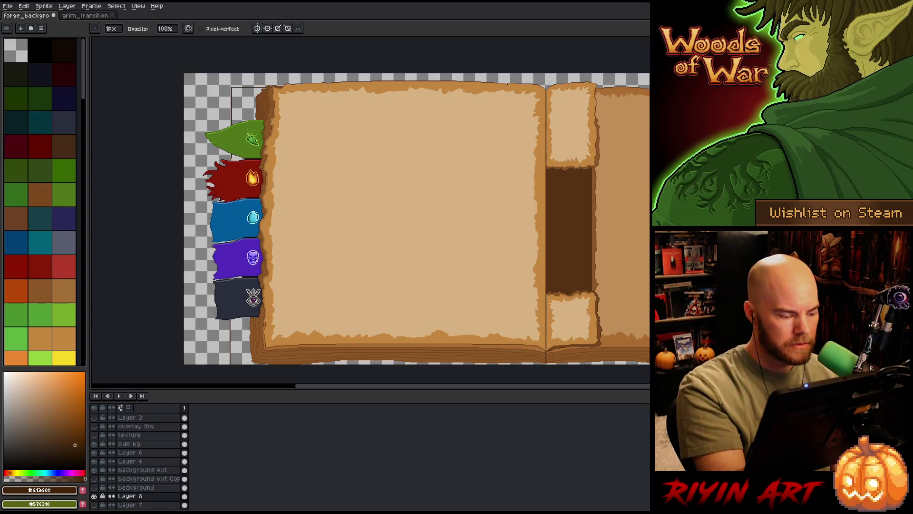
Step: Make a rectangular selection over the strip area behind the tabs
key(g)
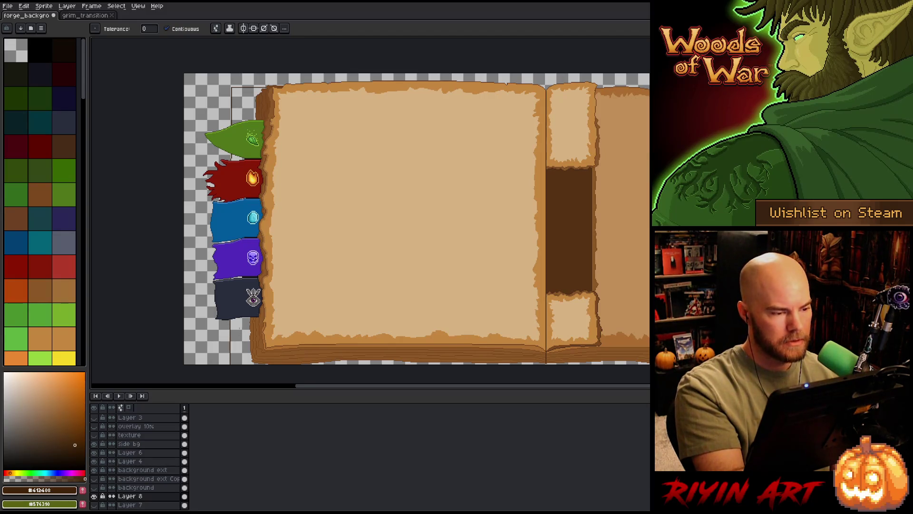
key(i)
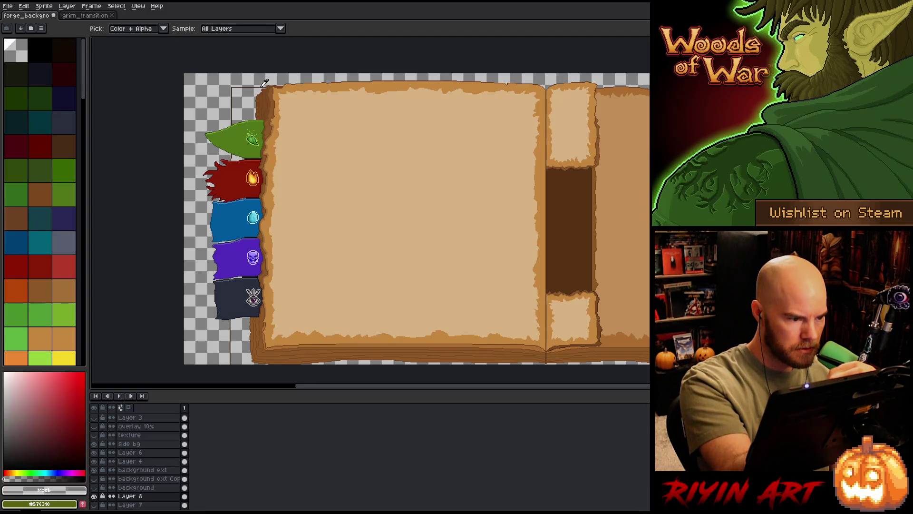
key(b)
key(m)
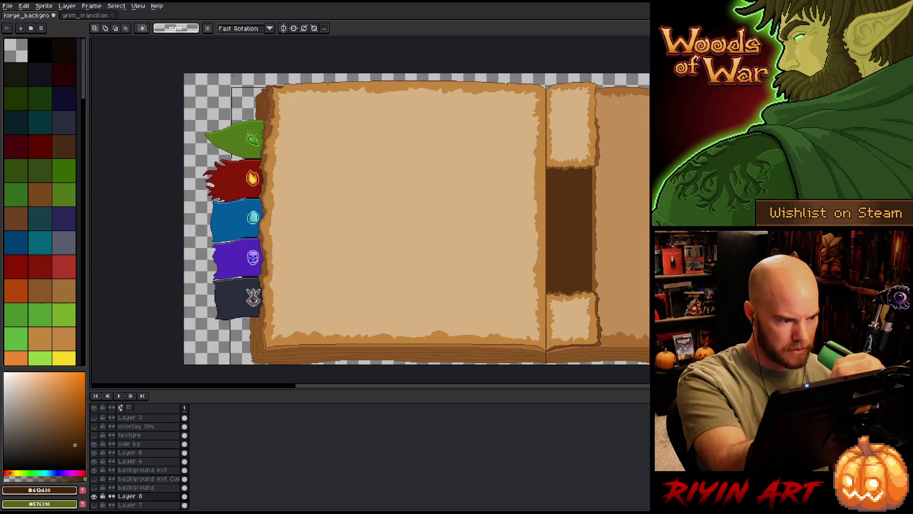
mouse_move(232, 87)
mouse_down()
mouse_move(252, 133)
mouse_move(451, 357)
mouse_up()
Step: Fill the selected strip behind the tabs with dark brown using the Paint Bucket
scroll(451, 285, down, 5)
scroll(369, 200, up, 5)
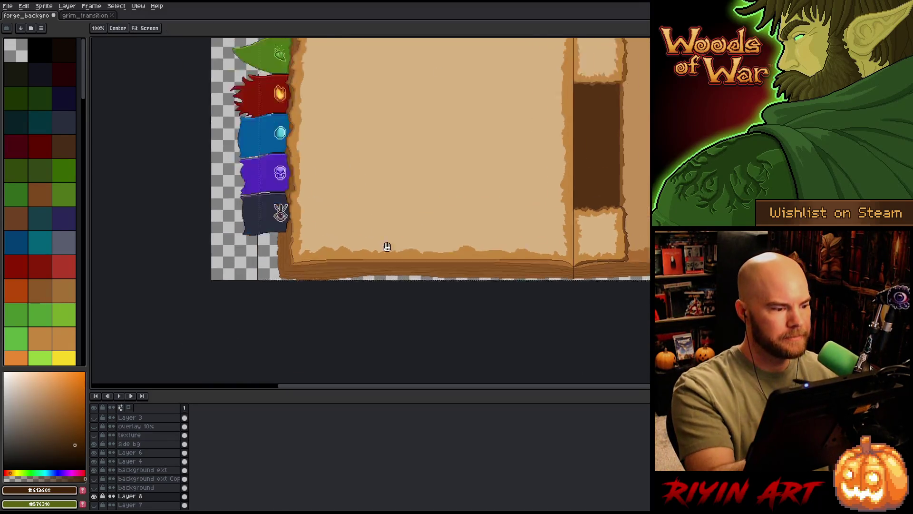
scroll(356, 169, up, 2)
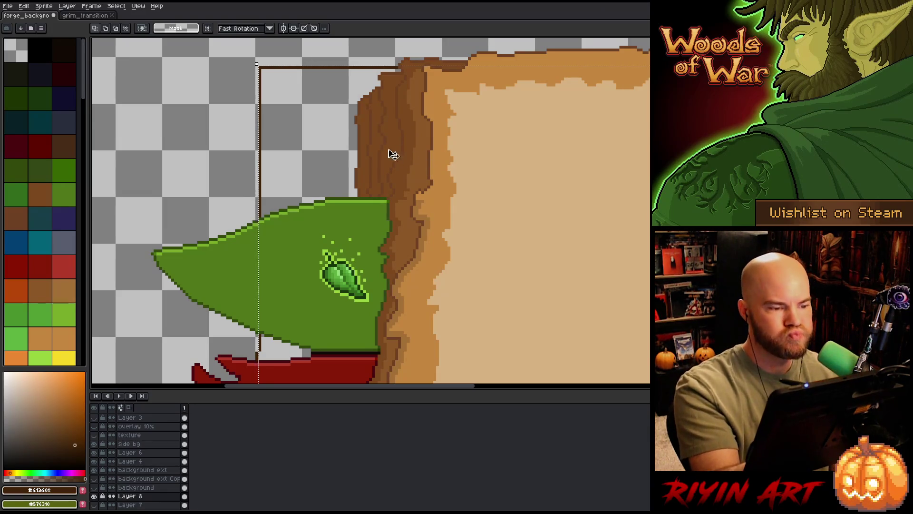
key(Return)
key(g)
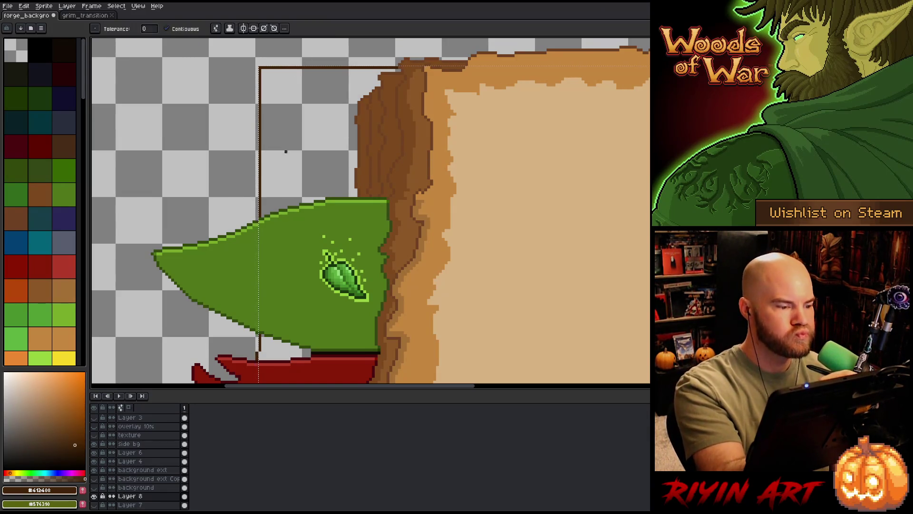
click(295, 162)
Step: Pan and zoom around the book to inspect the new brown strip behind the tabs
scroll(348, 218, down, 3)
key(space)
drag(344, 262, 317, 211)
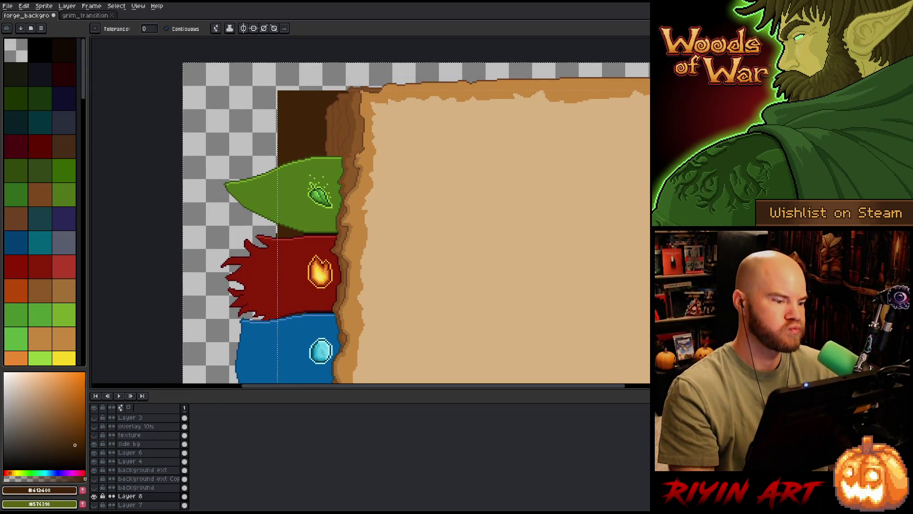
scroll(318, 211, down, 5)
key(space)
mouse_move(365, 228)
mouse_down()
mouse_move(319, 262)
mouse_move(332, 233)
mouse_move(381, 196)
mouse_move(372, 202)
mouse_up()
scroll(319, 262, up, 3)
key(space)
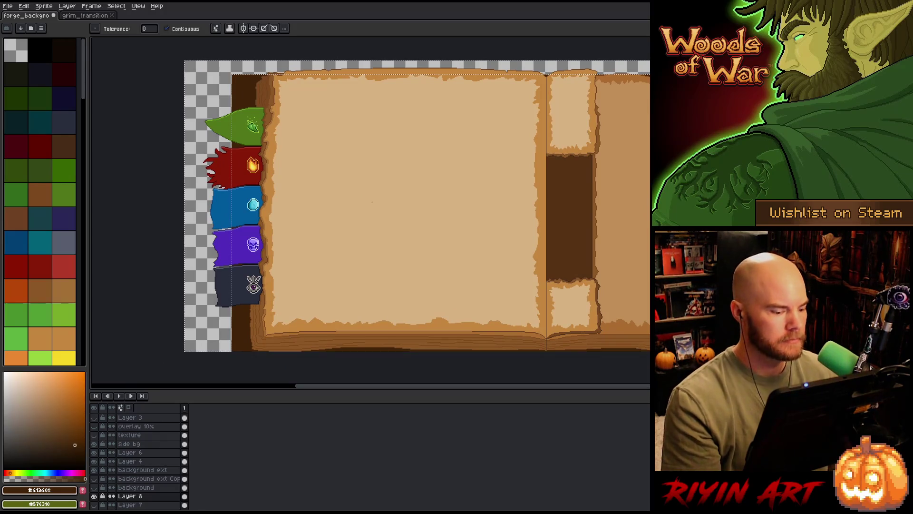
key(v)
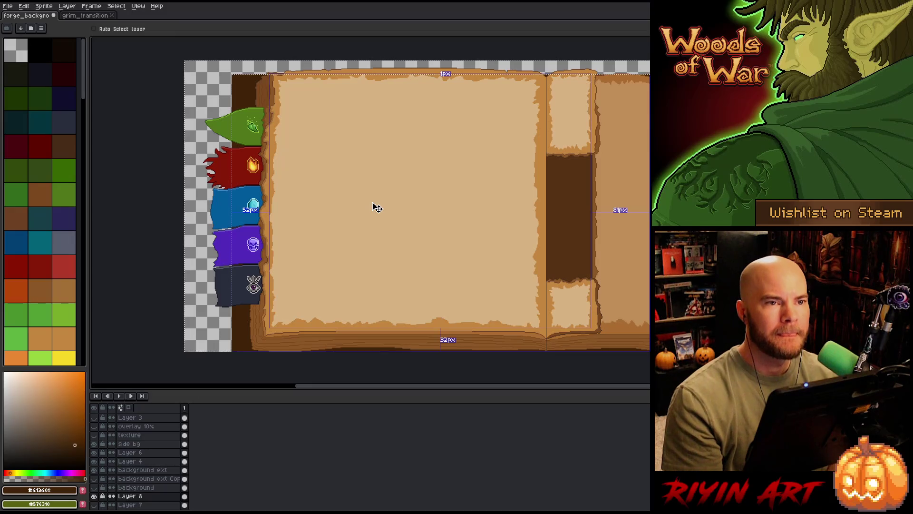
key(w)
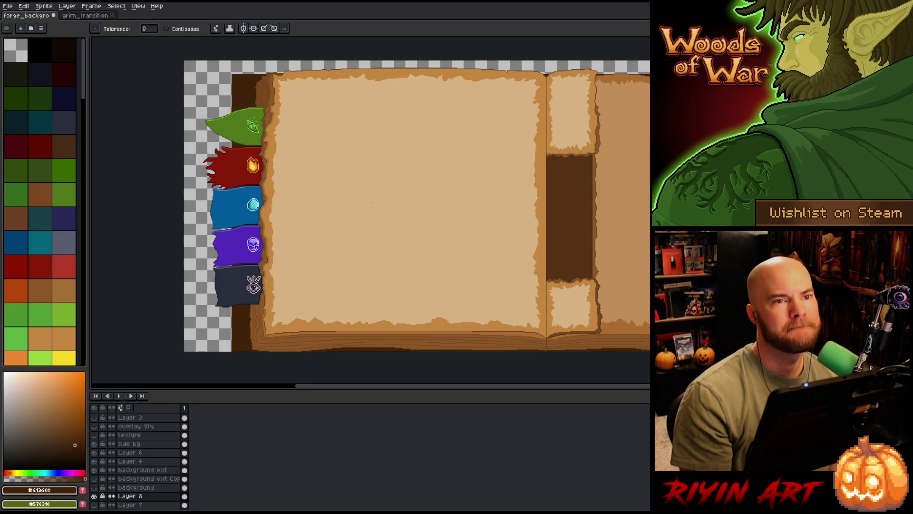
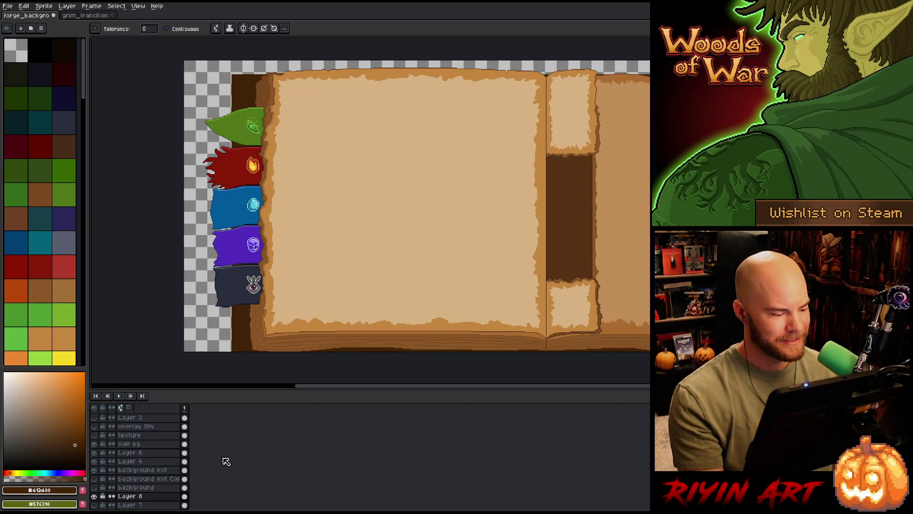
Step: Show the Layer 7 bark texture and sample the dark brown #532c08 from it
click(93, 505)
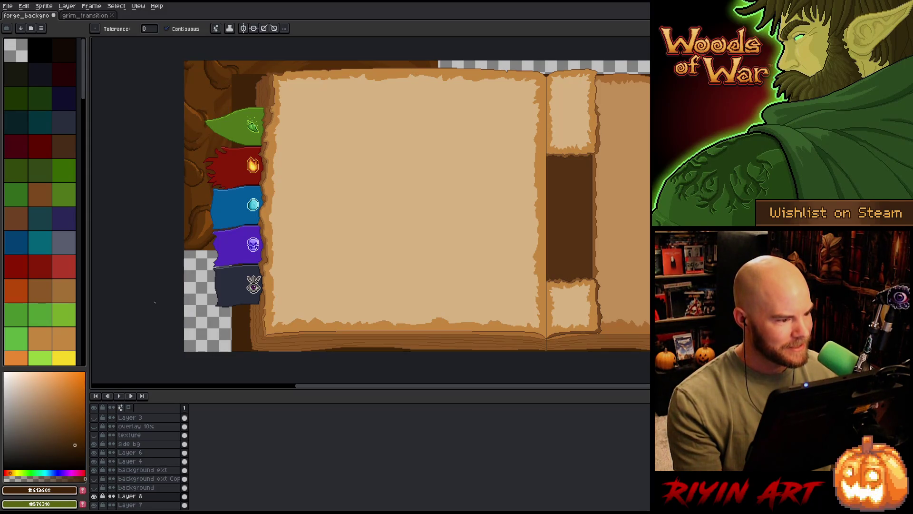
scroll(218, 79, up, 2)
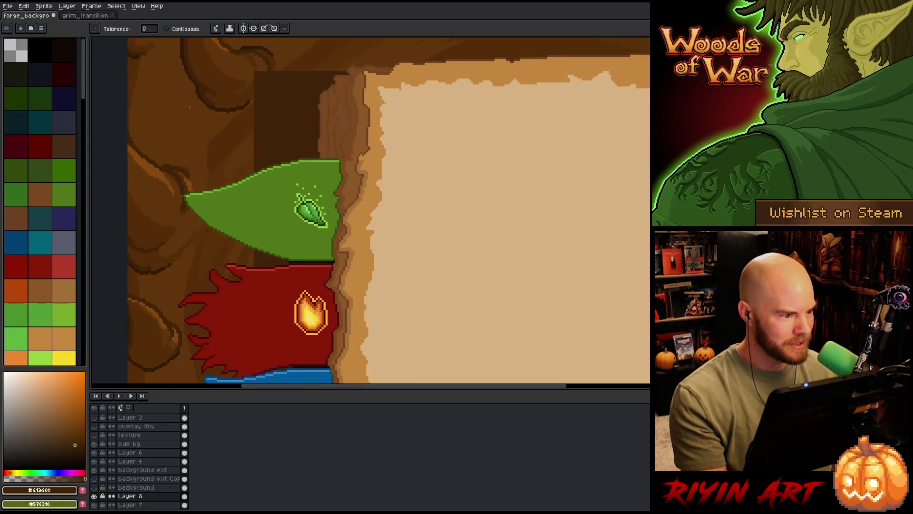
scroll(189, 106, up, 2)
key(i)
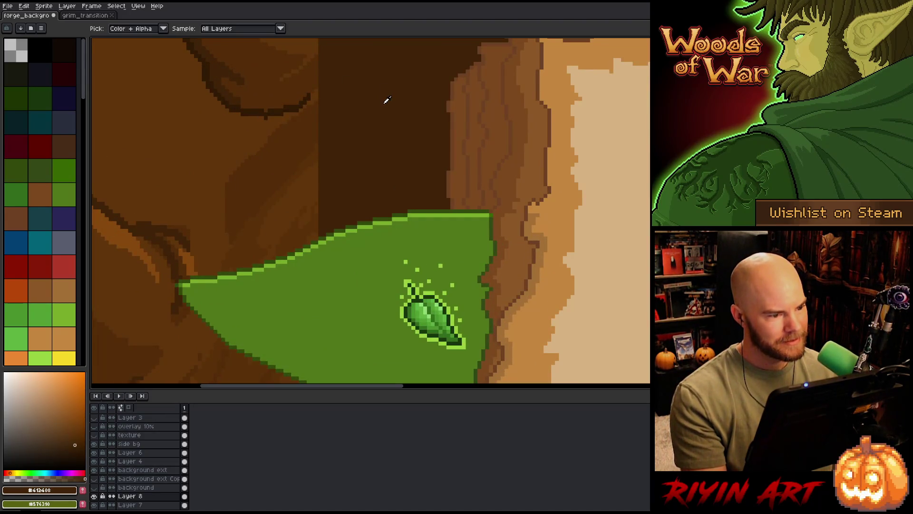
click(272, 85)
Step: Pan back over the book's left side and start transforming the dark brown block
scroll(299, 133, down, 3)
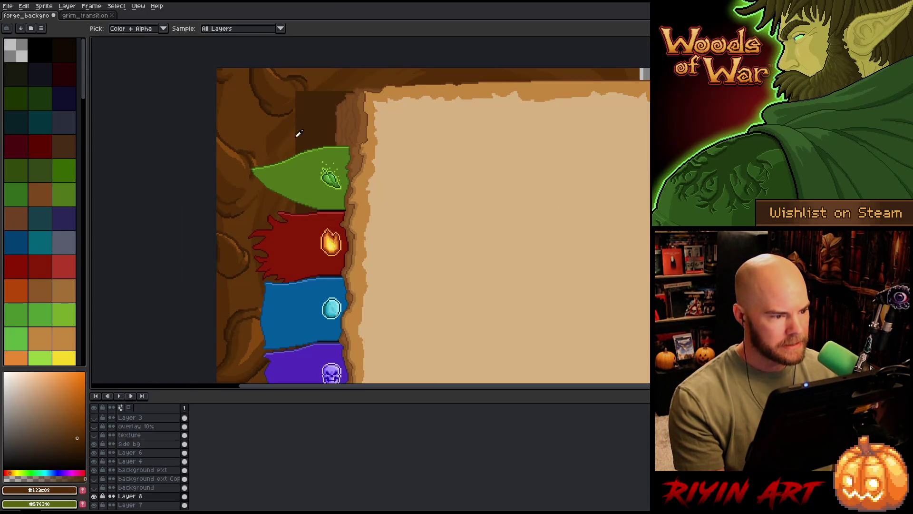
scroll(299, 134, down, 1)
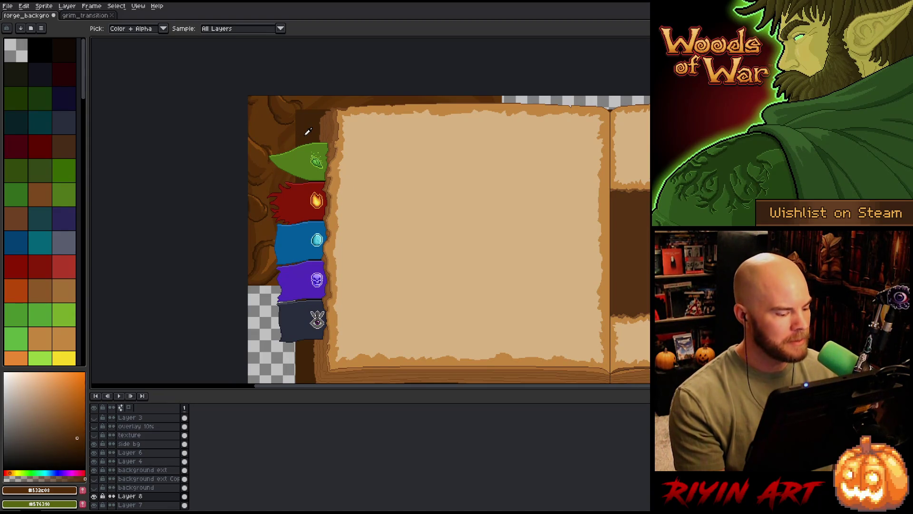
scroll(308, 131, down, 1)
drag(372, 183, 339, 202)
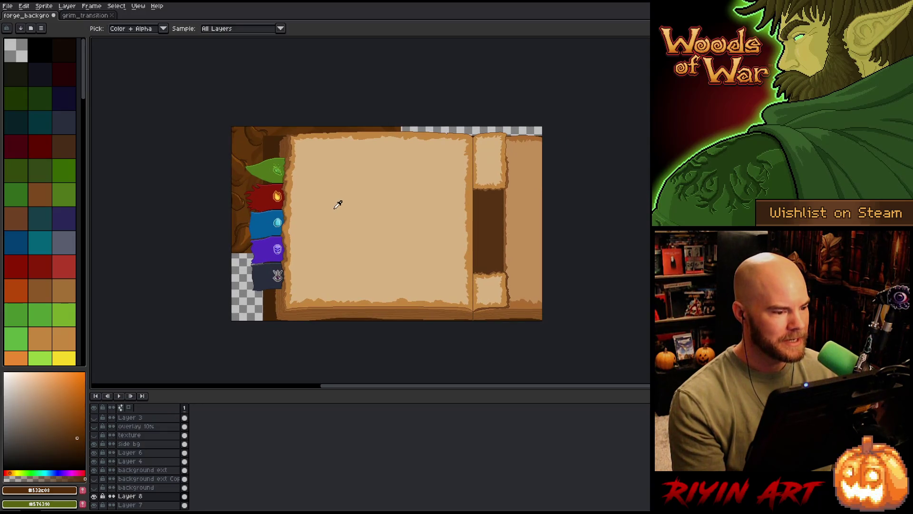
scroll(325, 184, up, 1)
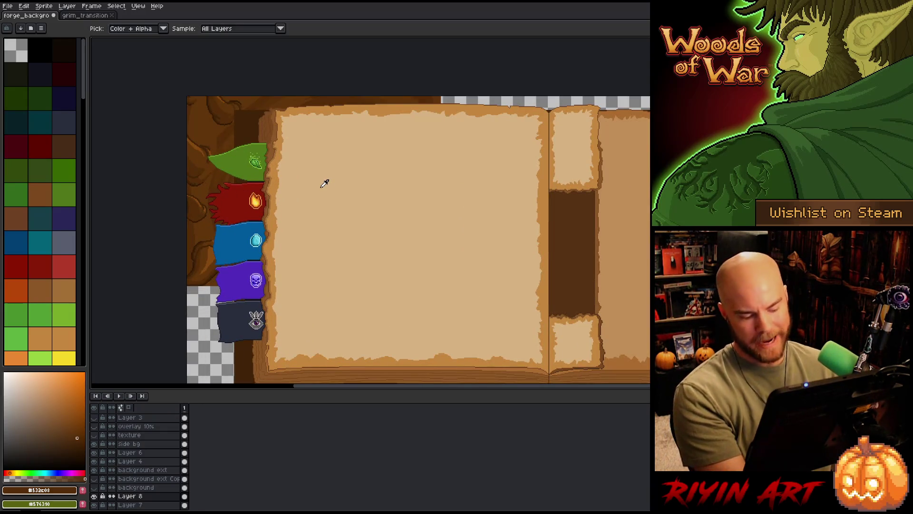
key(v)
key(ctrl+t)
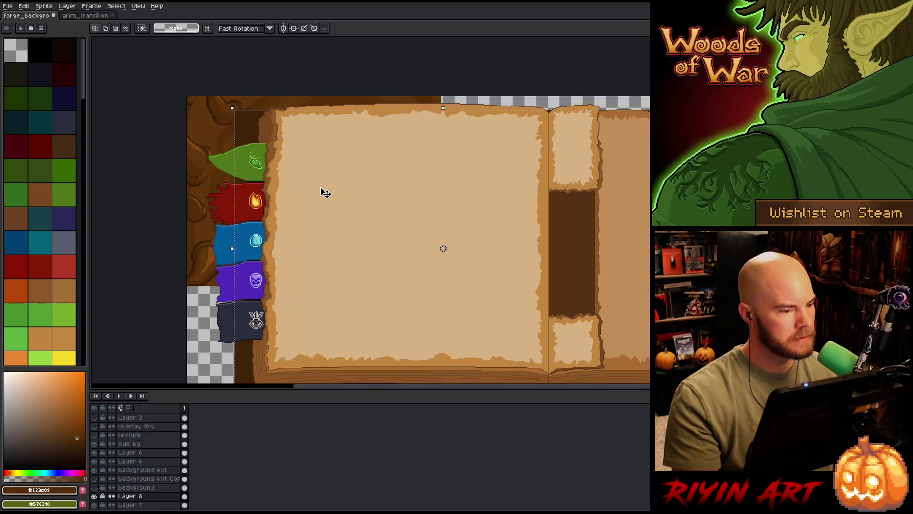
Step: Nudge the dark brown block down and back up, then apply the first reposition
key(Down)
key(Down)
key(Down)
scroll(252, 134, up, 1)
scroll(259, 123, up, 1)
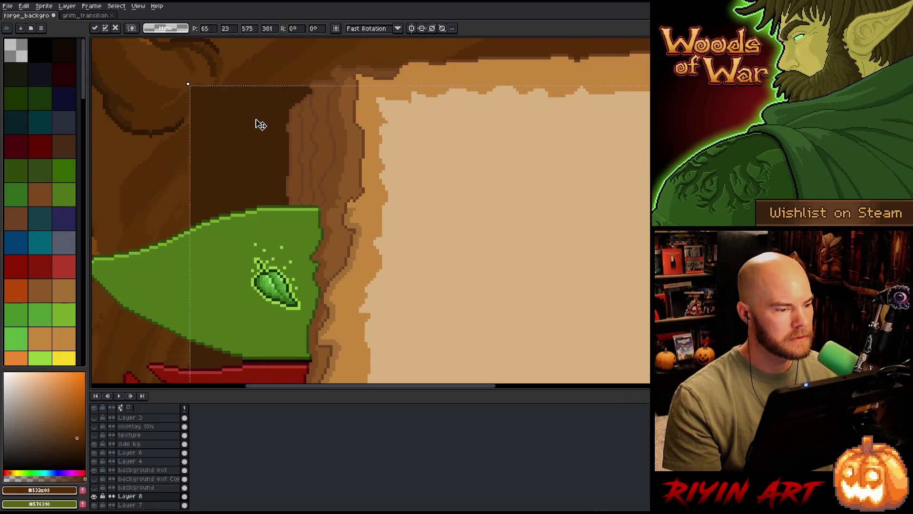
scroll(257, 124, down, 1)
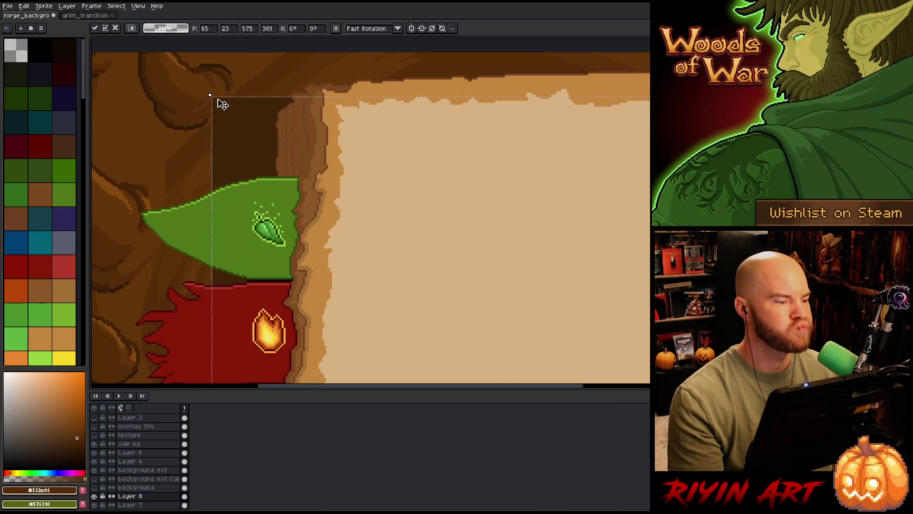
scroll(223, 103, down, 2)
scroll(220, 99, up, 2)
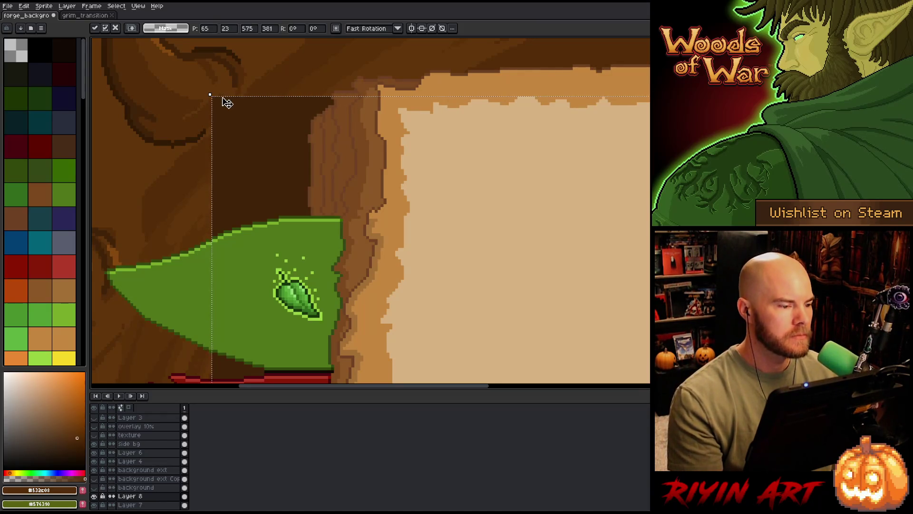
key(Up)
key(Up)
key(Up)
key(Return)
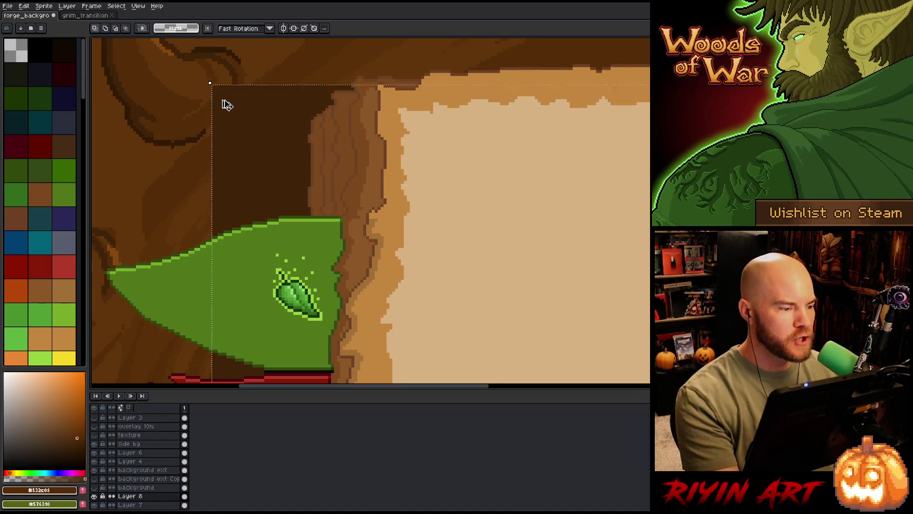
Step: Transform the dark block again, nudging it up 2, down 8, then up 6 pixels
scroll(228, 105, up, 2)
scroll(493, 105, down, 1)
scroll(255, 224, up, 1)
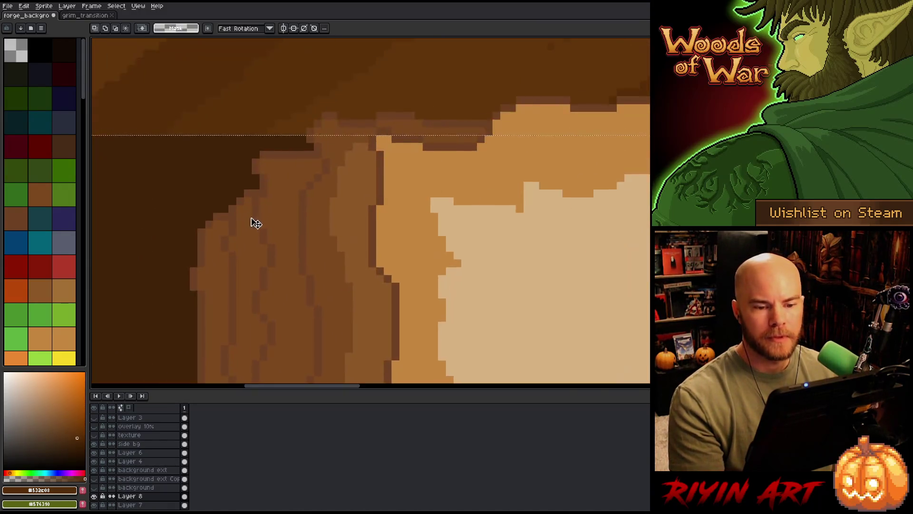
scroll(256, 224, down, 2)
key(Up)
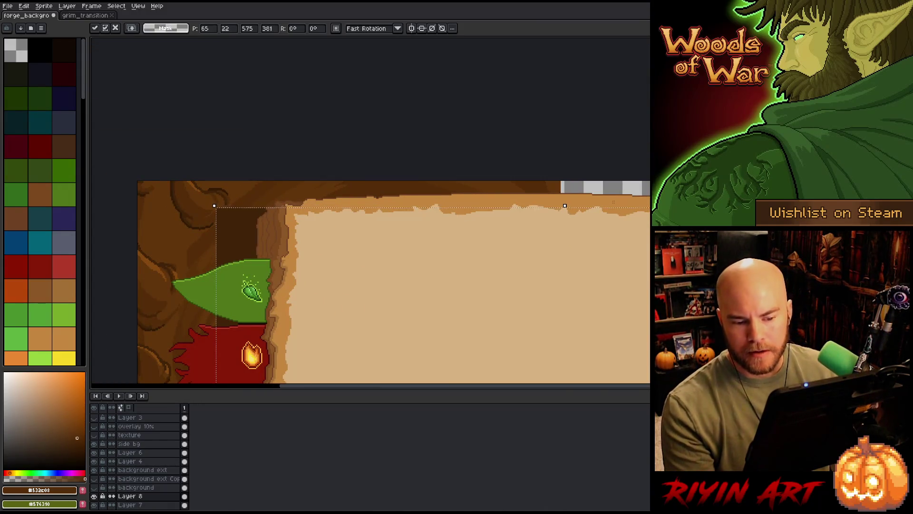
key(Up)
key(Up)
key(Up)
key(Up)
key(Up)
key(Down)
key(Down)
key(Down)
key(Down)
key(Up)
key(Up)
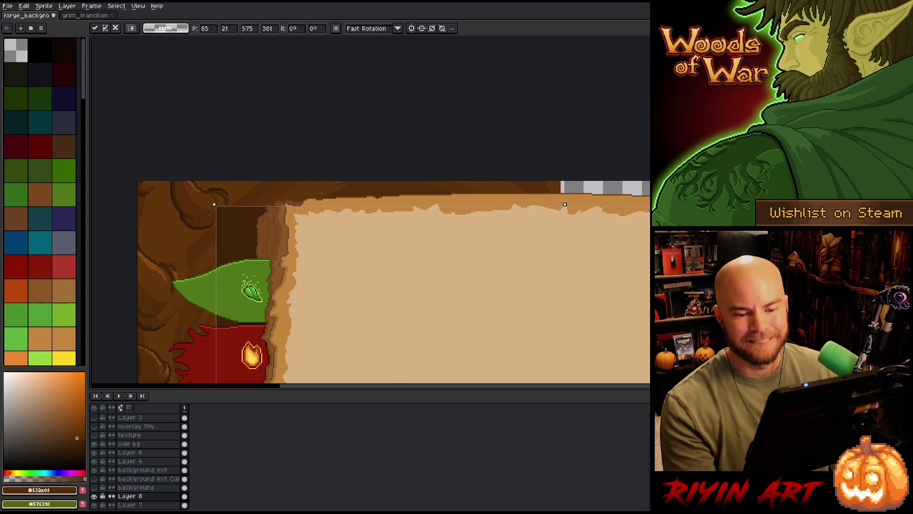
Step: Fine-tune the block one pixel down then up, and commit the move with the selection dropped
scroll(606, 209, right, 5)
scroll(615, 240, up, 1)
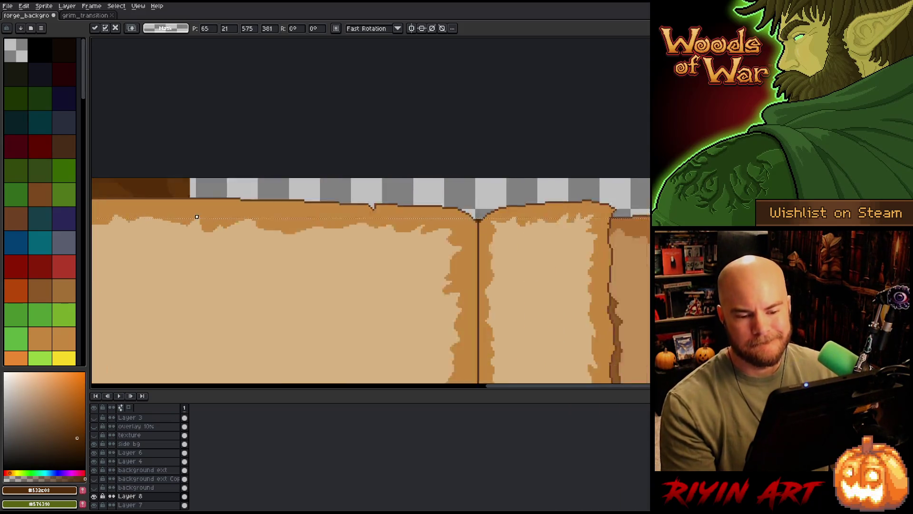
scroll(557, 188, up, 2)
scroll(573, 273, down, 3)
key(Down)
scroll(529, 239, up, 2)
scroll(536, 240, up, 1)
scroll(540, 238, down, 3)
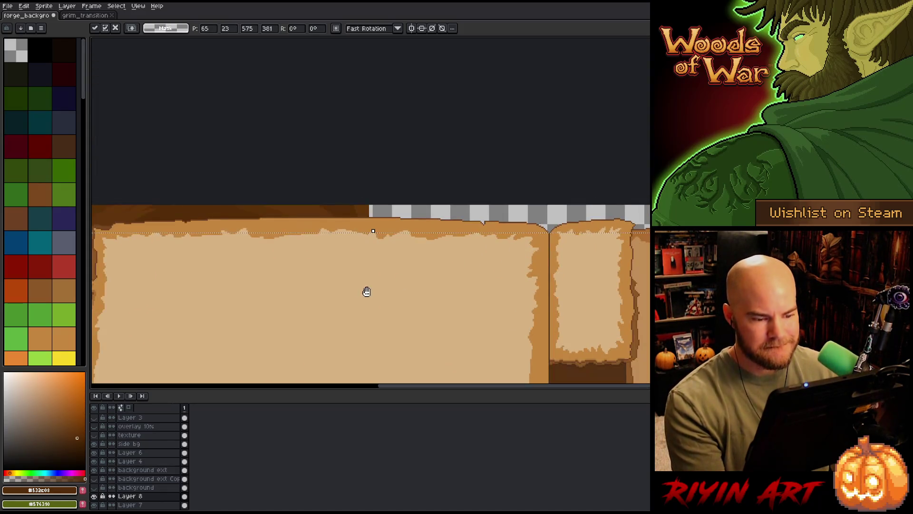
scroll(383, 285, up, 2)
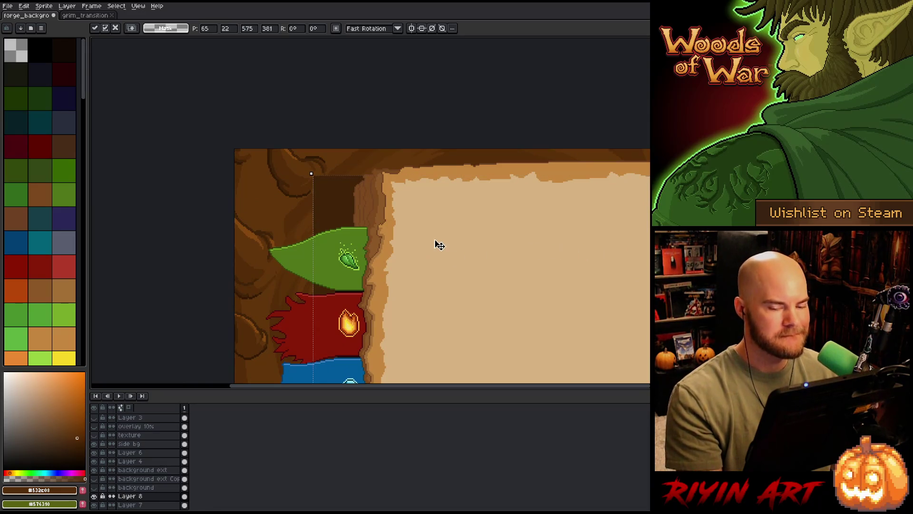
key(Up)
scroll(316, 179, up, 3)
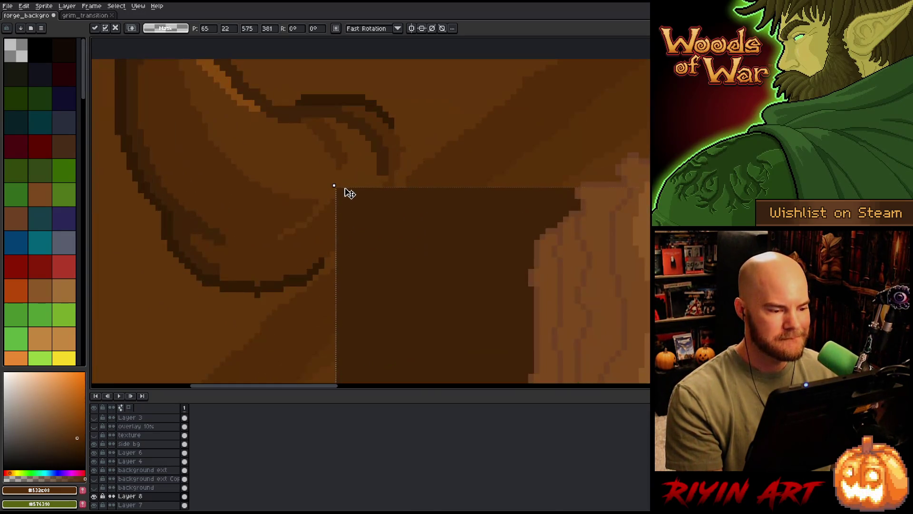
scroll(340, 180, up, 2)
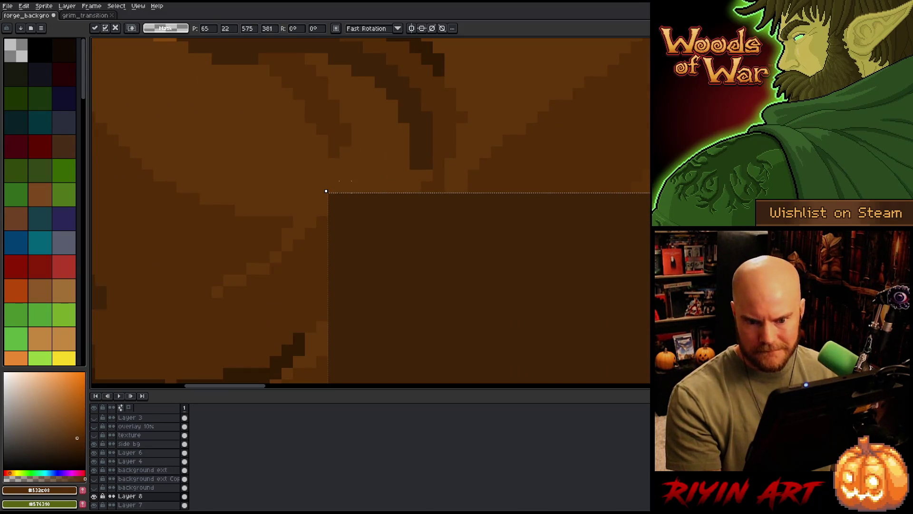
key(ctrl+d)
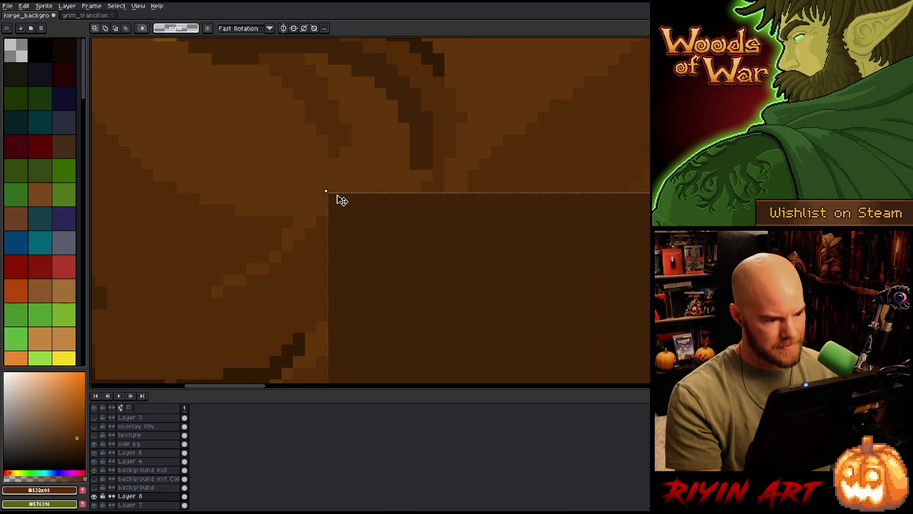
Step: Offset the selection one pixel right and down, and sample the lighter brown #61350a
drag(342, 201, 343, 204)
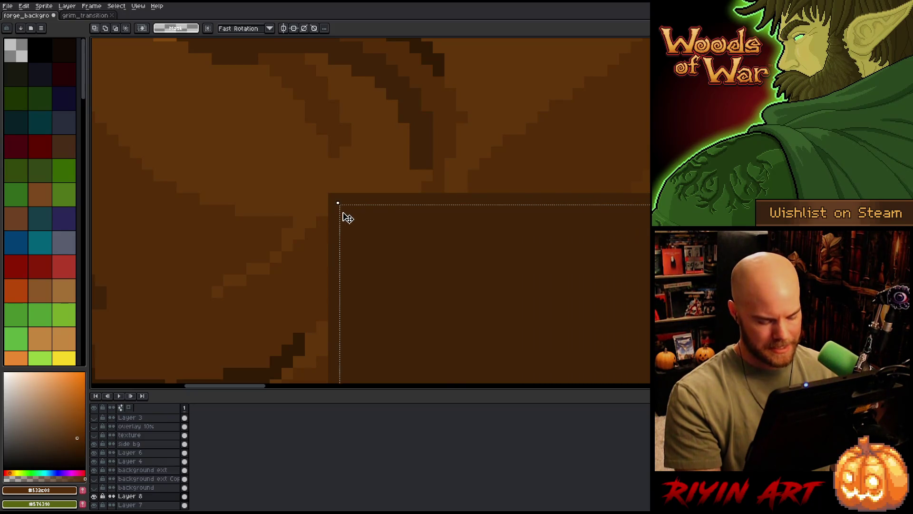
scroll(348, 218, down, 3)
key(i)
click(295, 243)
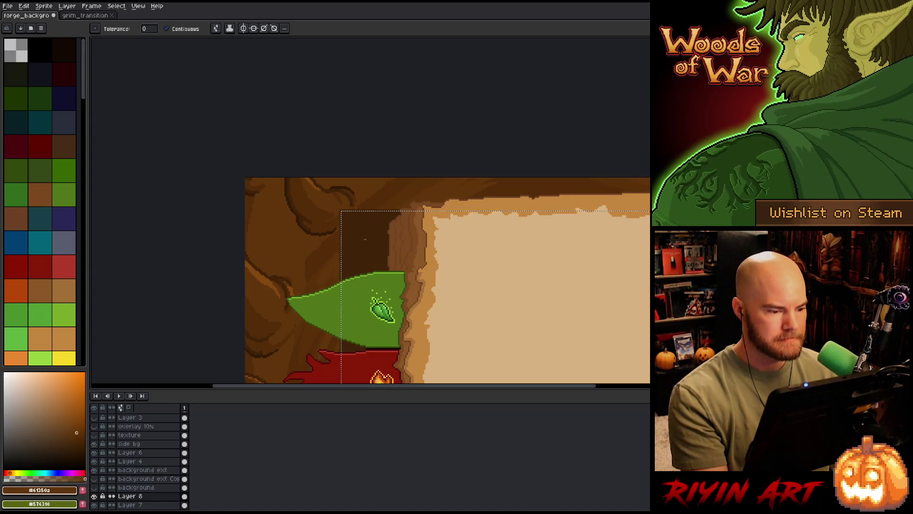
Step: Fill the selected block with the lighter brown and clear the selection
key(Delete)
key(ctrl+d)
scroll(365, 239, down, 1)
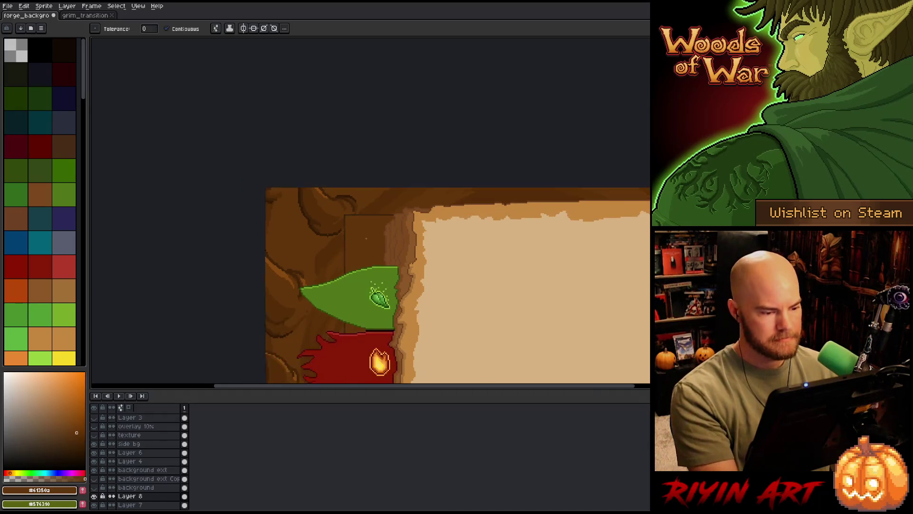
scroll(367, 238, down, 3)
scroll(367, 260, up, 1)
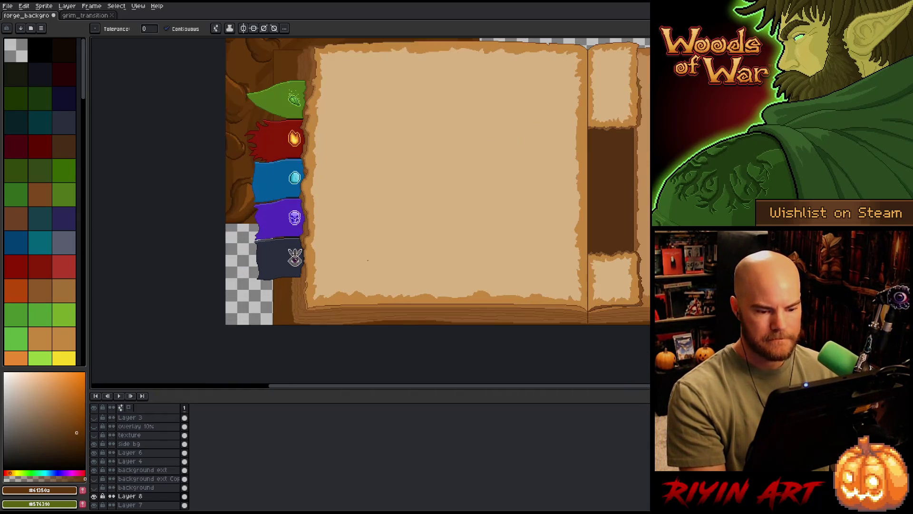
scroll(368, 260, down, 2)
scroll(368, 260, up, 2)
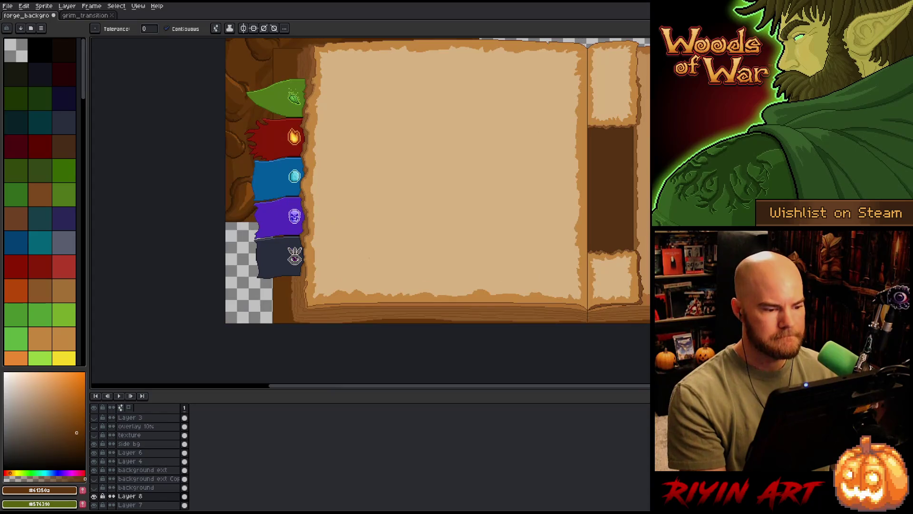
drag(332, 177, 401, 239)
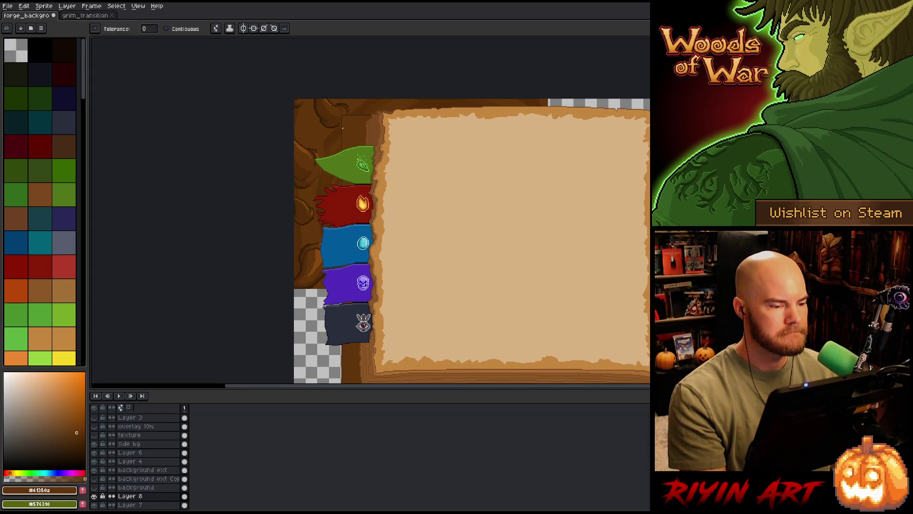
scroll(348, 126, up, 5)
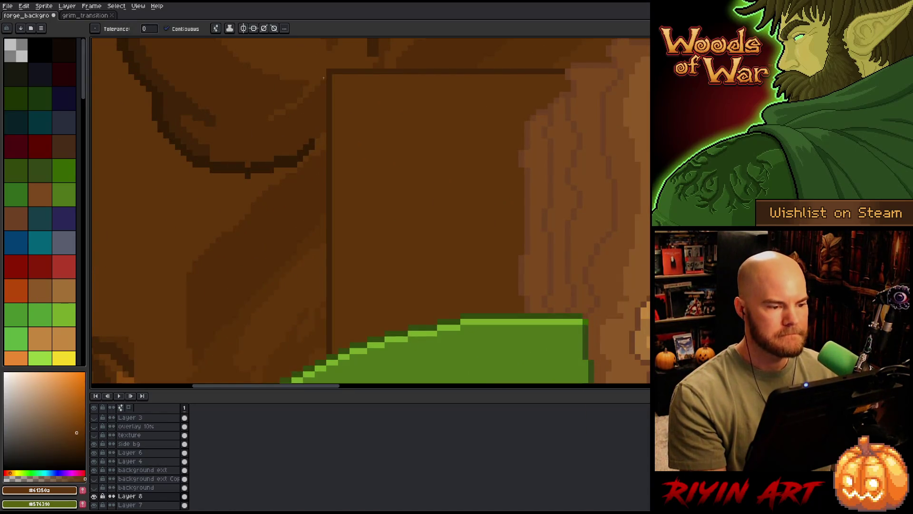
Step: Widen a selection leftward over the block's edge to settle the bark piece beside the leaf tab
key(m)
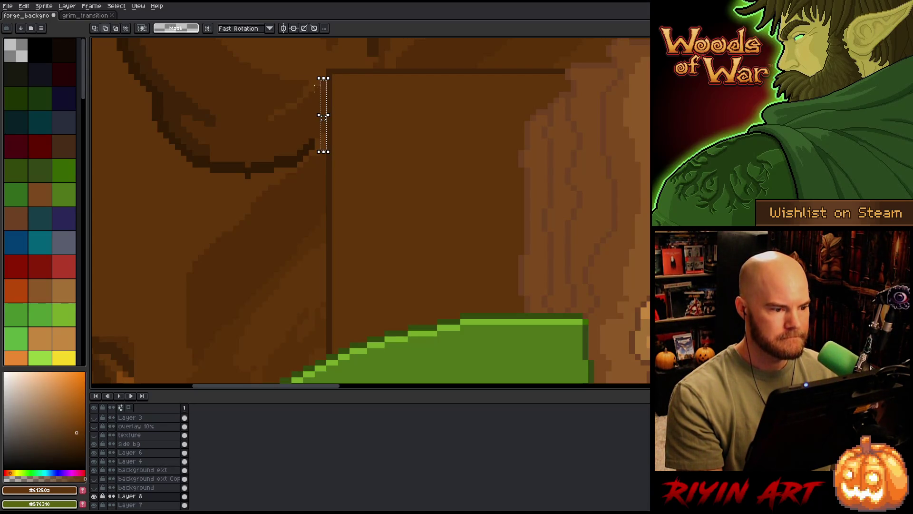
drag(319, 115, 307, 115)
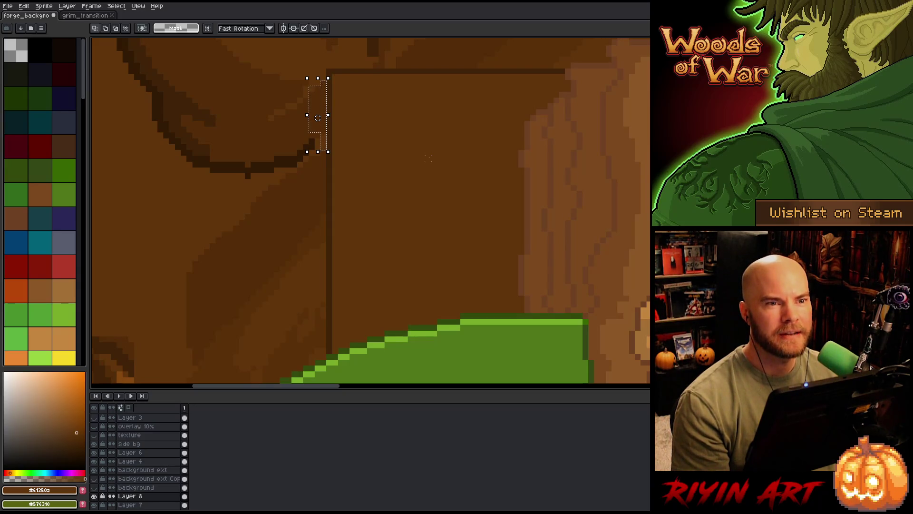
scroll(428, 158, down, 3)
key(b)
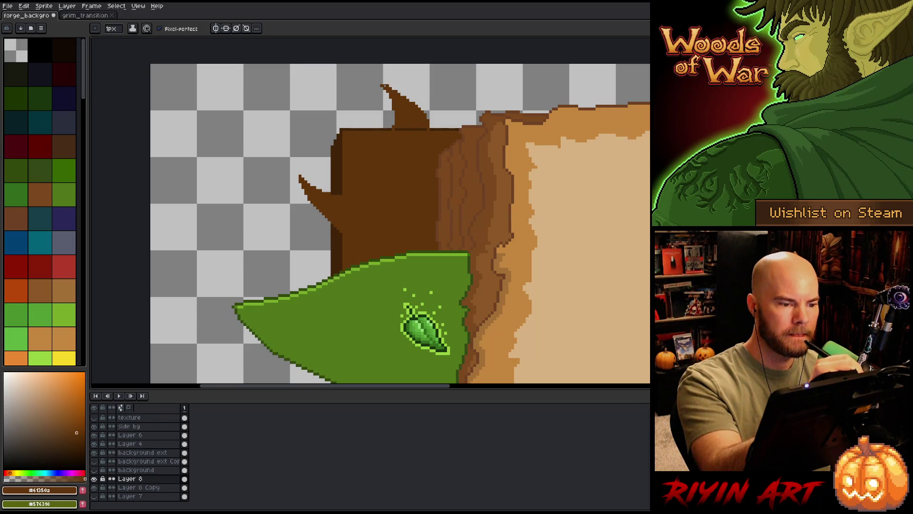
Step: Draw a dark outline along the trunk's top edge with a small spike, plus left-edge brown strokes
key(e)
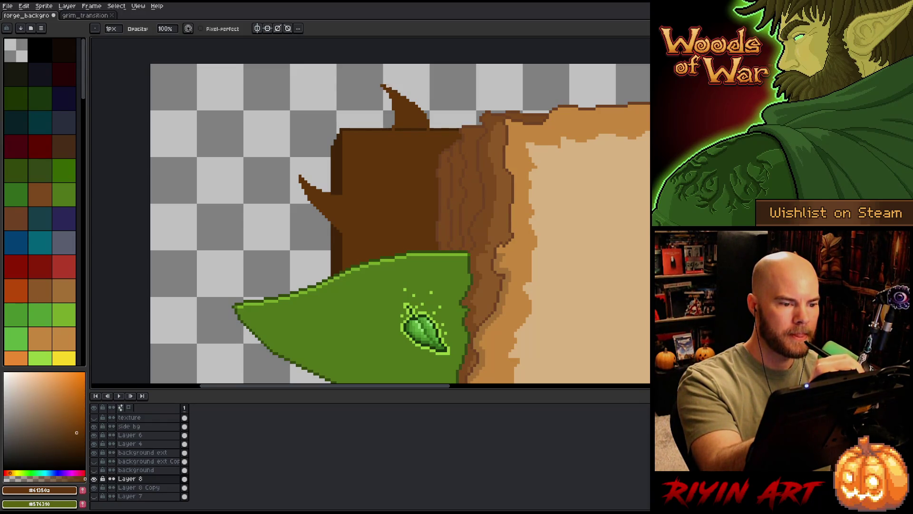
key(v)
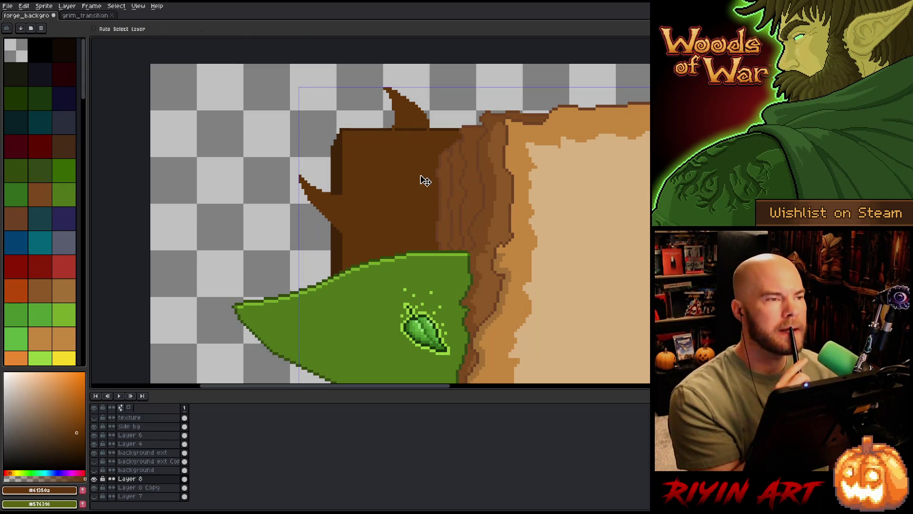
key(b)
drag(457, 127, 404, 128)
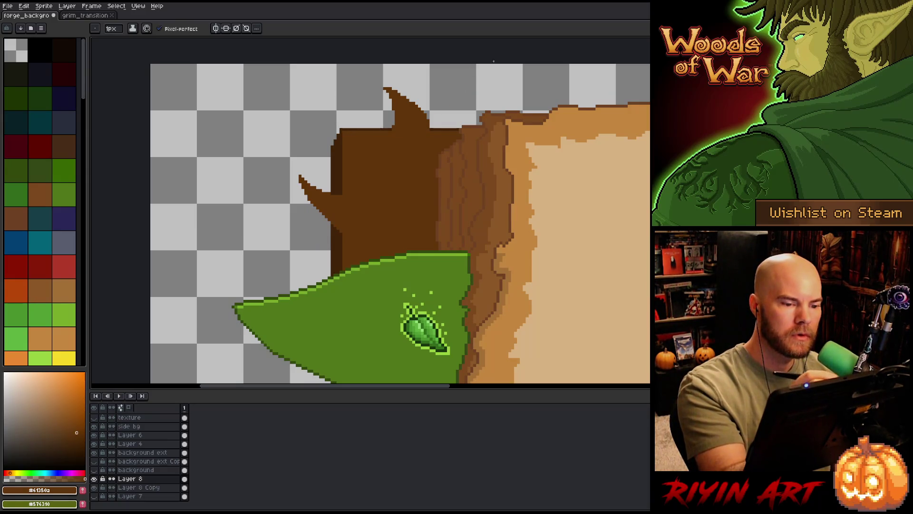
drag(433, 127, 457, 127)
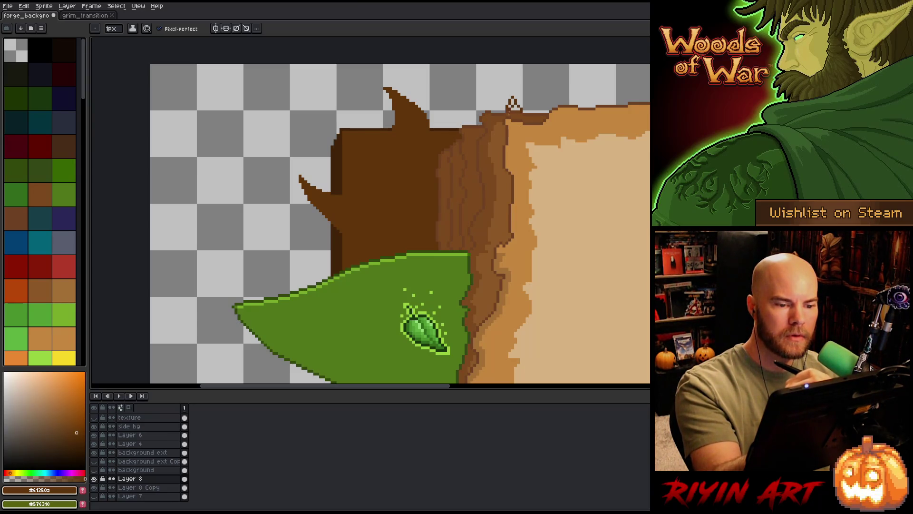
drag(512, 104, 518, 110)
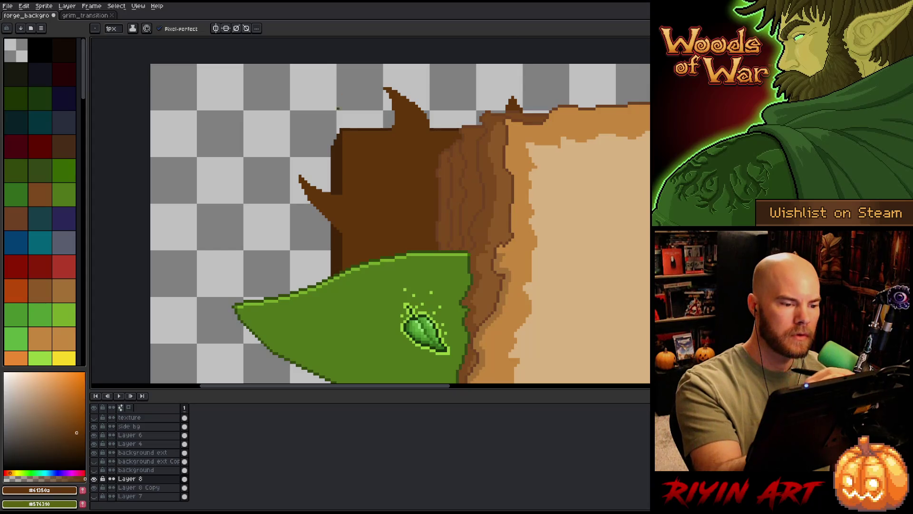
mouse_move(339, 233)
mouse_down()
mouse_move(326, 249)
mouse_move(341, 241)
mouse_up()
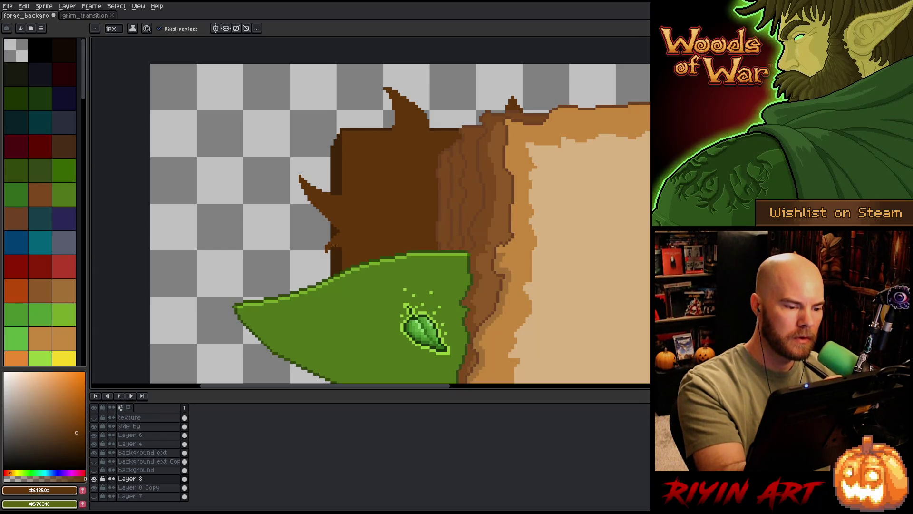
Step: Add a light brown accent above the red fire banner
mouse_move(436, 206)
mouse_down()
mouse_move(398, 157)
mouse_move(401, 116)
mouse_move(414, 228)
mouse_move(418, 127)
mouse_move(475, 249)
mouse_up()
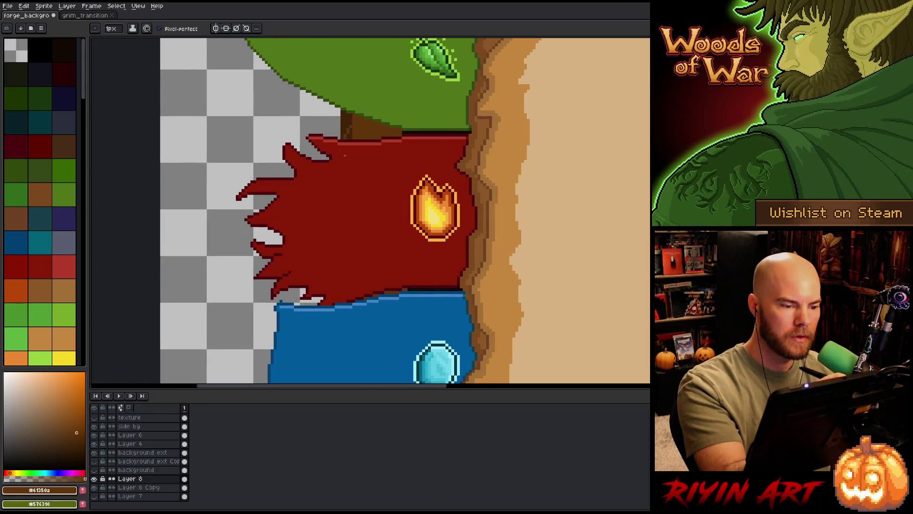
drag(329, 125, 363, 126)
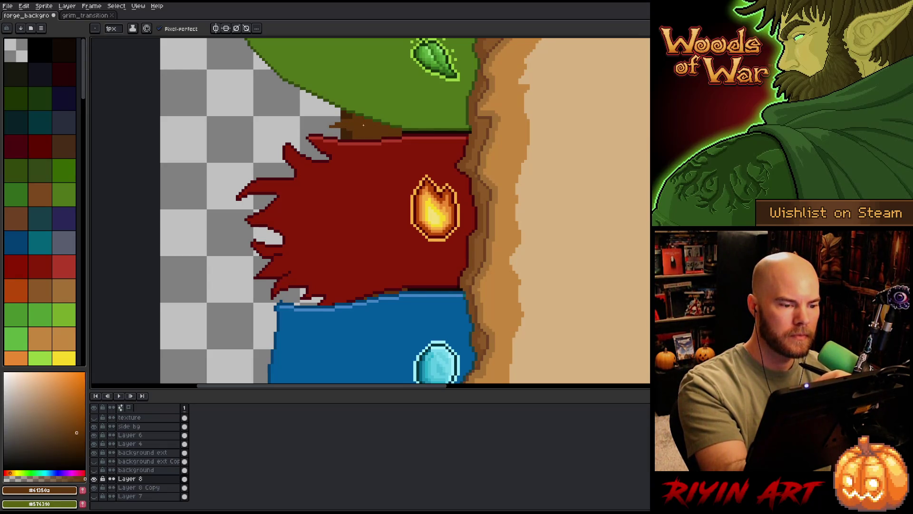
scroll(383, 117, down, 3)
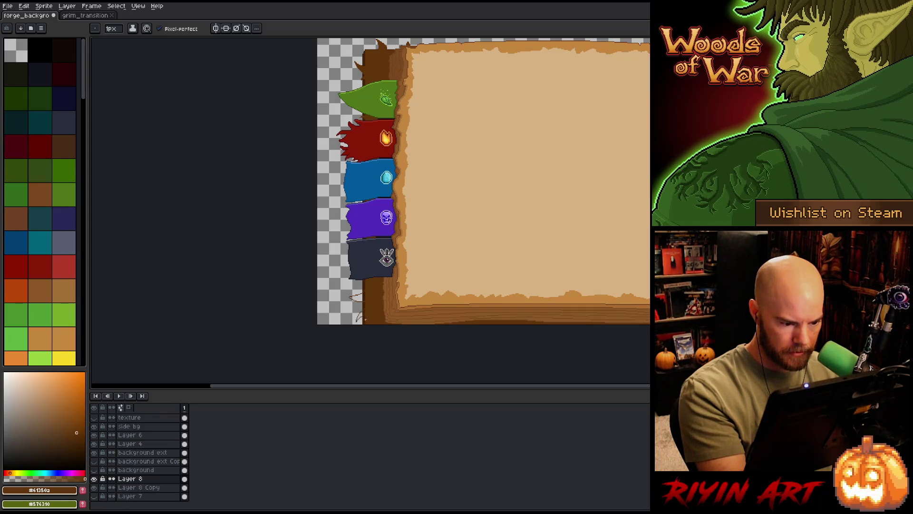
key(g)
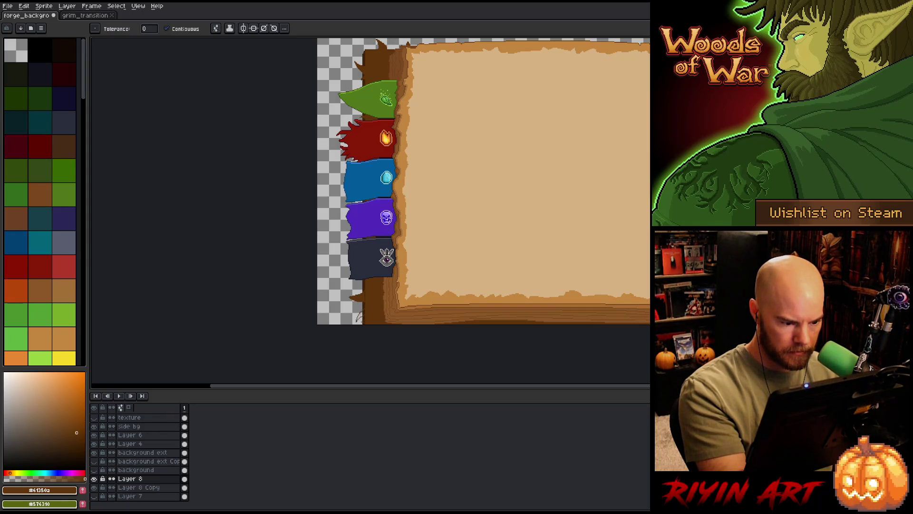
scroll(394, 261, up, 4)
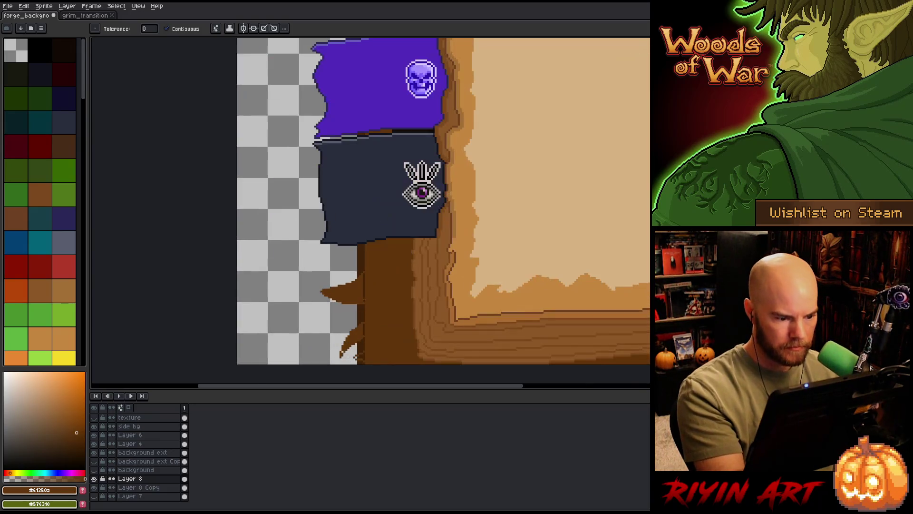
scroll(377, 197, up, 2)
Step: Fill the gaps around the lower trunk spikes with the spike brown
key(space)
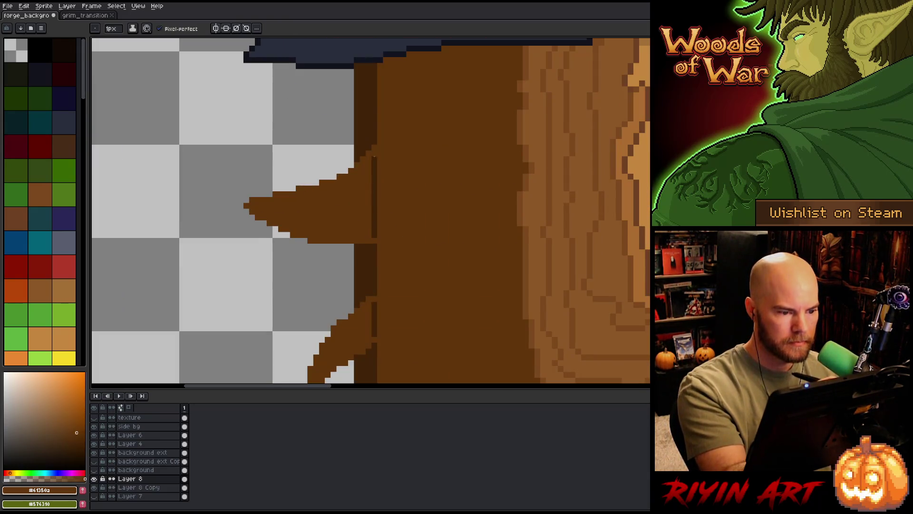
drag(390, 217, 400, 153)
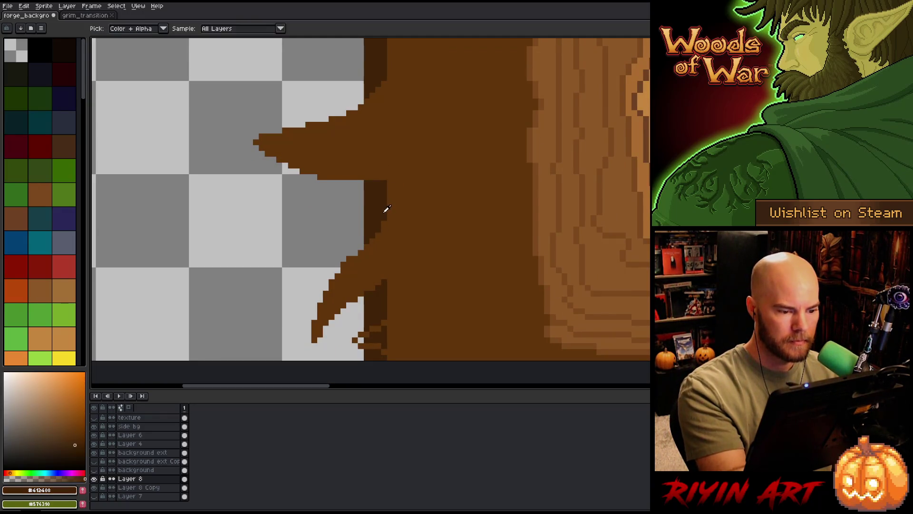
key(alt)
key(g)
click(384, 340)
click(362, 340)
Step: Draw a brown stepped line below the dark eye banner and view the whole banner column
drag(418, 161, 398, 393)
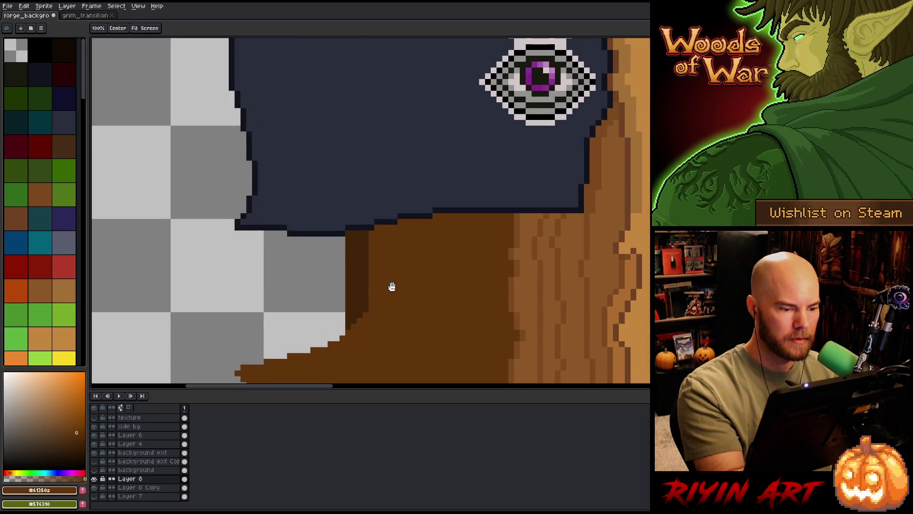
key(b)
mouse_move(325, 239)
mouse_down()
mouse_move(366, 255)
mouse_move(367, 233)
mouse_move(367, 245)
mouse_move(352, 249)
mouse_move(368, 253)
mouse_up()
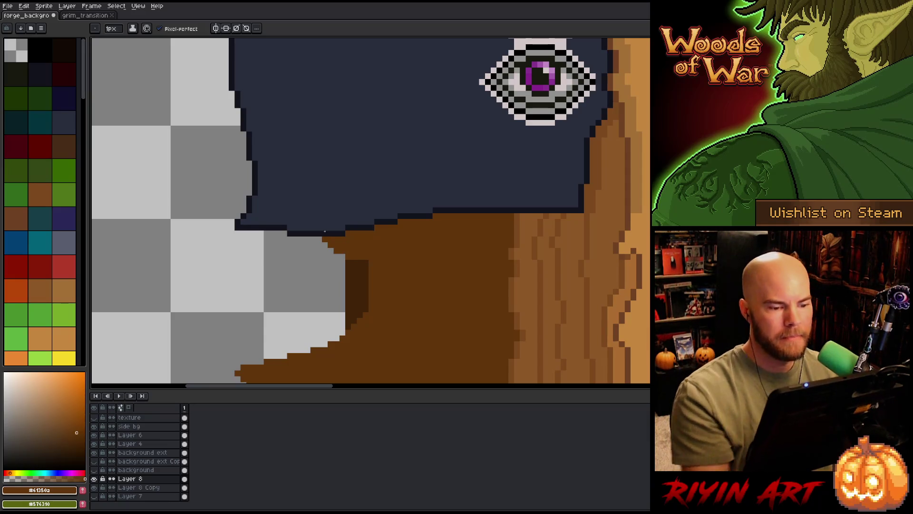
scroll(362, 247, down, 4)
drag(312, 207, 340, 288)
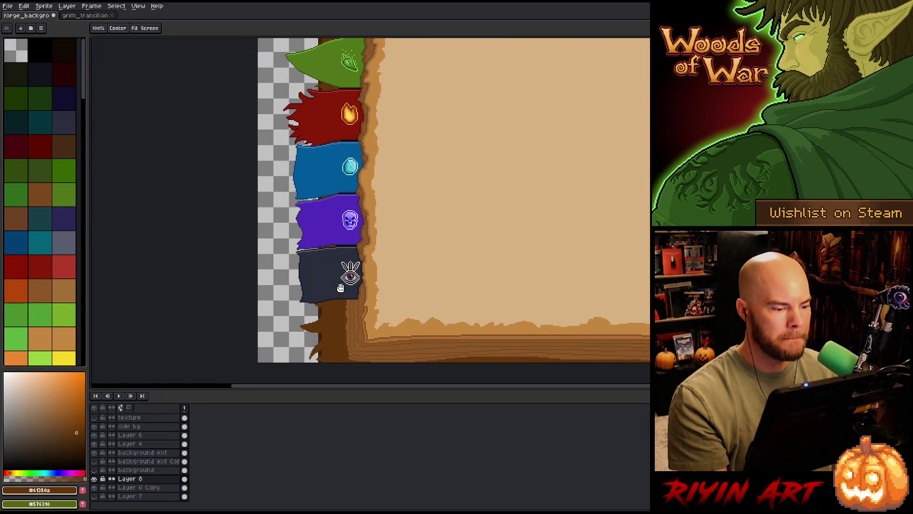
scroll(323, 190, down, 2)
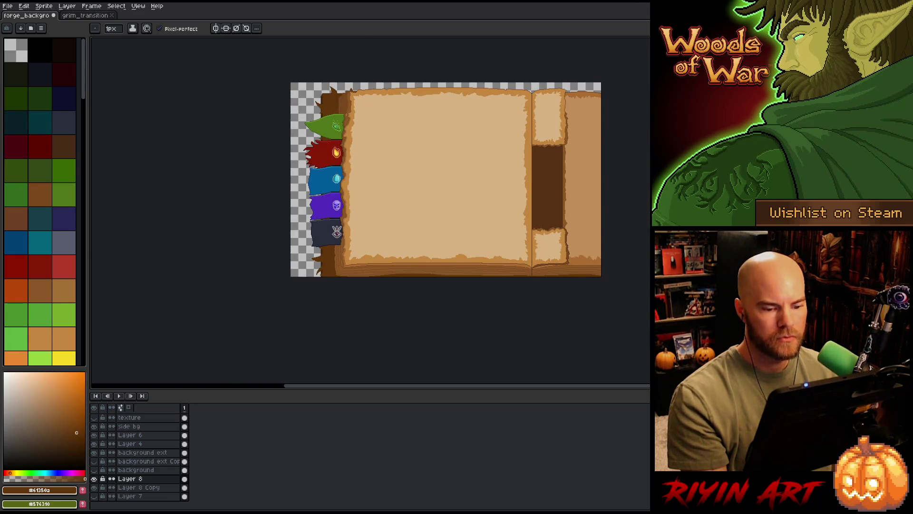
scroll(304, 194, up, 5)
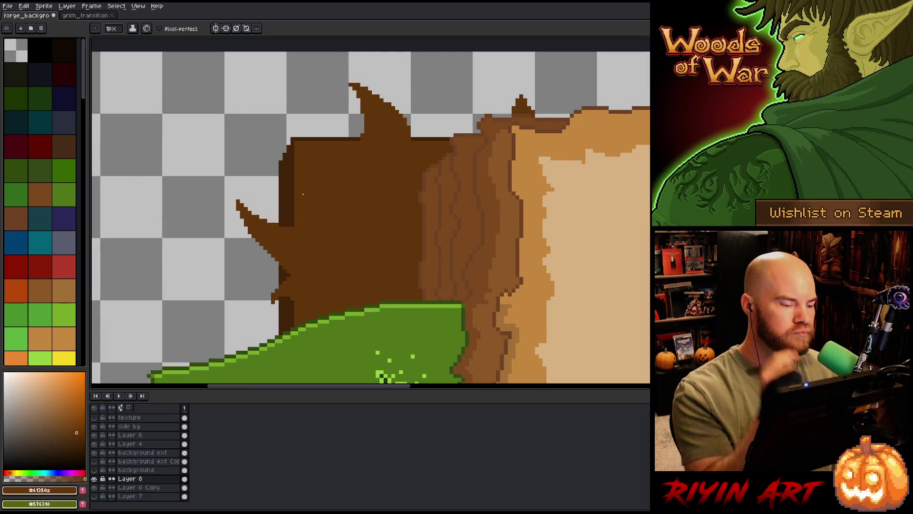
Step: Outline and fill a trunk spike in darker brown, merging Layer 8 into Layer 8 Copy
alt+click(281, 183)
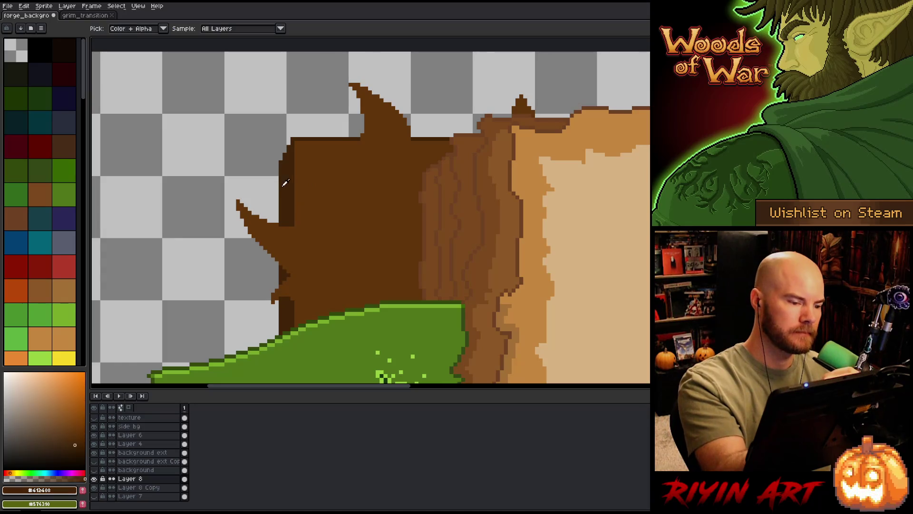
mouse_move(279, 174)
mouse_down()
mouse_move(257, 177)
mouse_move(280, 201)
mouse_up()
key(g)
click(269, 162)
key(ctrl+z)
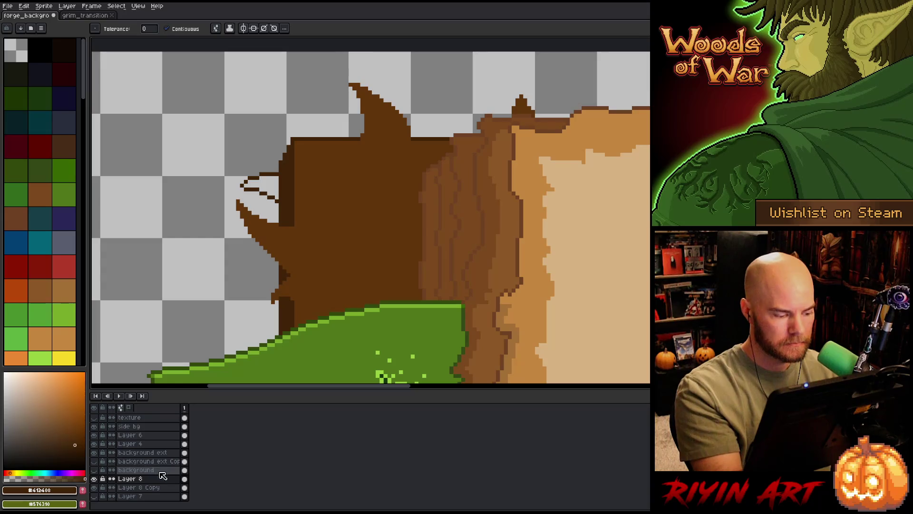
key(ctrl+e)
click(275, 190)
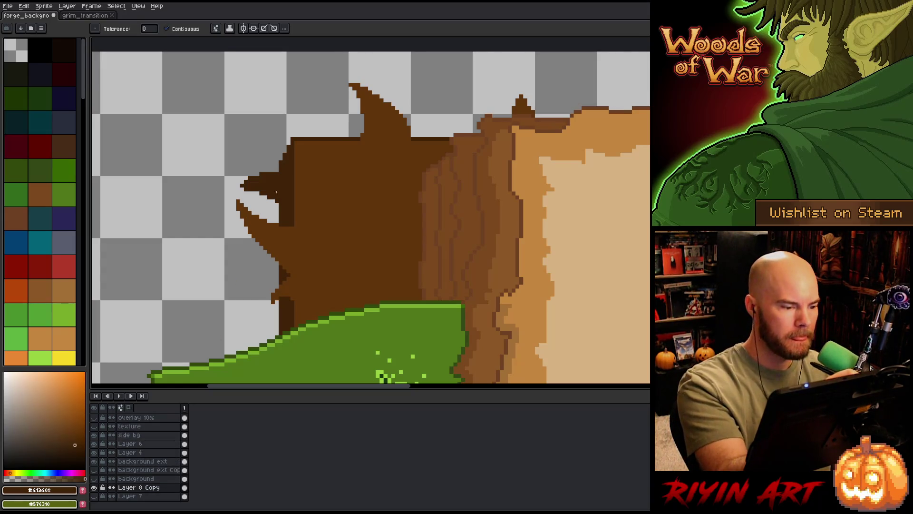
Step: Add a short dark brown stroke to the trunk beside the green leaf banner
drag(373, 240, 434, 154)
key(b)
drag(343, 238, 312, 247)
key(g)
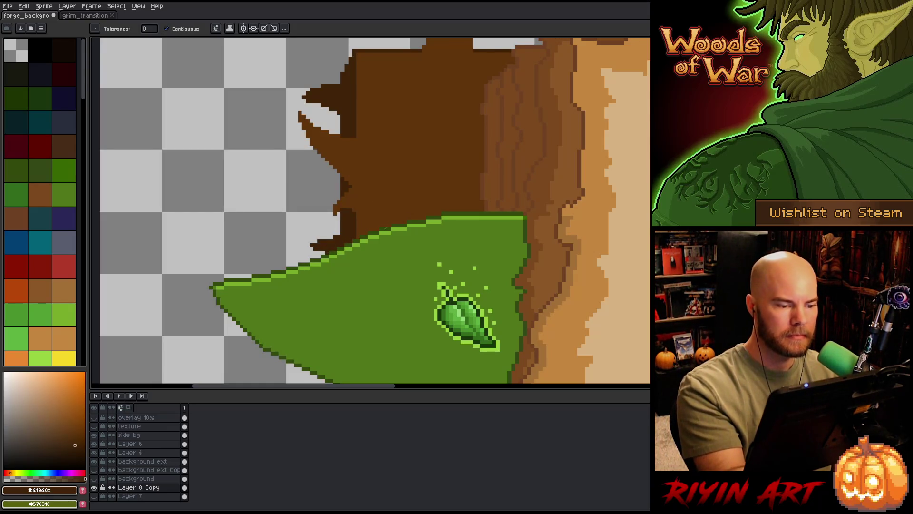
scroll(360, 230, down, 5)
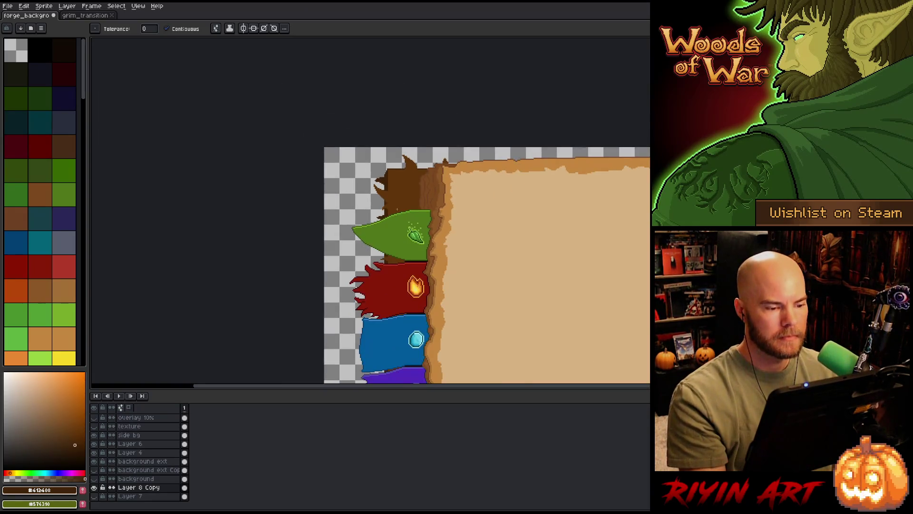
key(space)
drag(390, 275, 332, 147)
drag(332, 309, 359, 142)
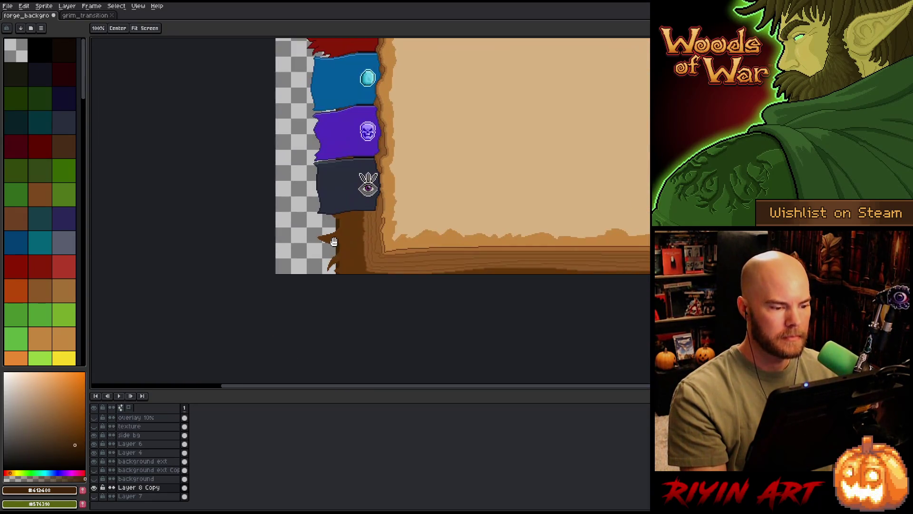
scroll(327, 248, up, 2)
Step: Touch up the lower trunk spike's outline with a short dark stroke, then frame the whole book
key(b)
mouse_move(327, 193)
mouse_down()
mouse_move(342, 207)
mouse_move(344, 196)
mouse_move(319, 203)
mouse_move(345, 203)
mouse_up()
key(ctrl+z)
key(g)
key(b)
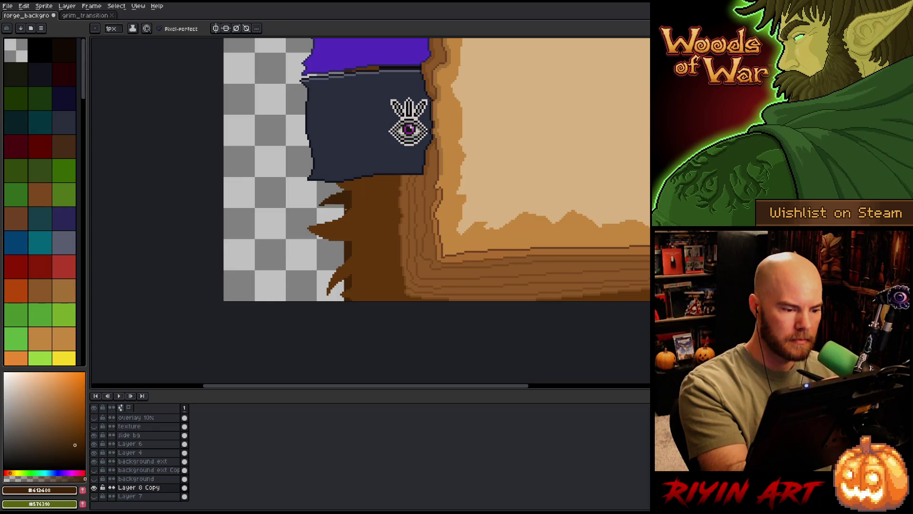
drag(342, 215, 333, 213)
key(g)
scroll(300, 255, down, 5)
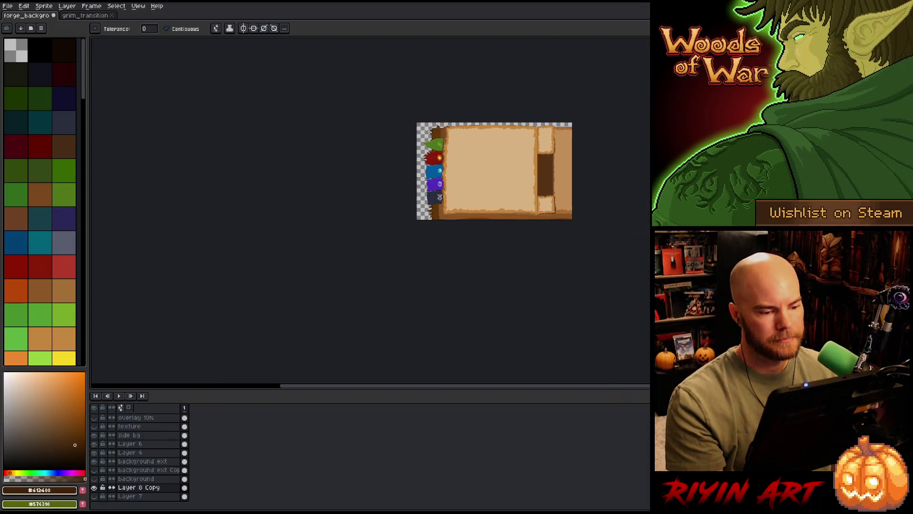
scroll(300, 256, up, 3)
key(h)
drag(300, 256, 291, 255)
scroll(291, 255, down, 1)
scroll(291, 255, up, 1)
Step: Save the spellbook file
key(ctrl+s)
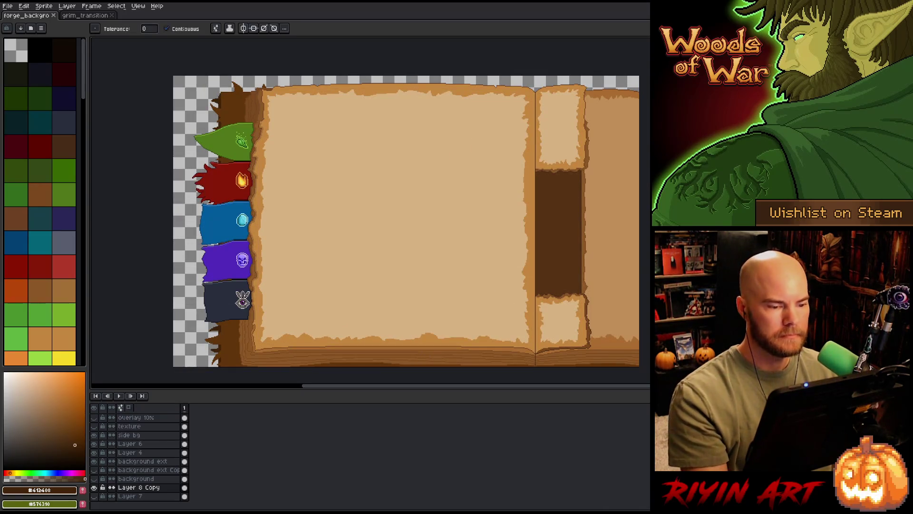
drag(284, 143, 292, 124)
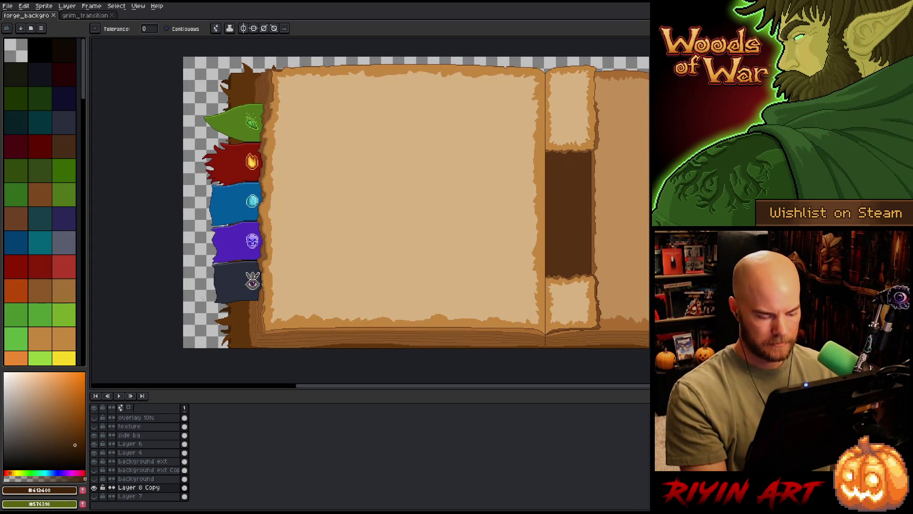
scroll(226, 102, up, 1)
Step: Darken the drawing colour to a very dark brown and add the new Layer 9
key(i)
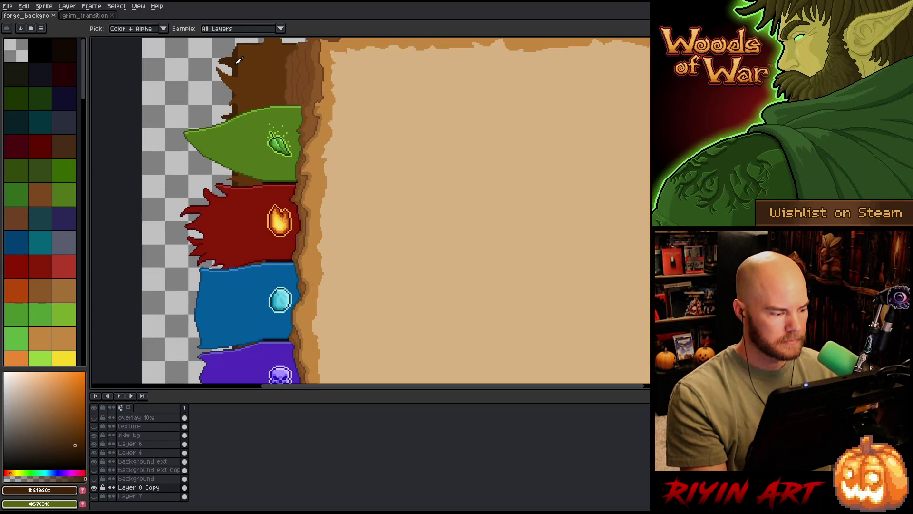
drag(75, 444, 78, 460)
click(155, 496)
key(shift+n)
Step: Move Layer 9 to the bottom, bucket-fill the transparent backdrop dark brown, then pick a lighter, less saturated brown
drag(155, 500, 153, 507)
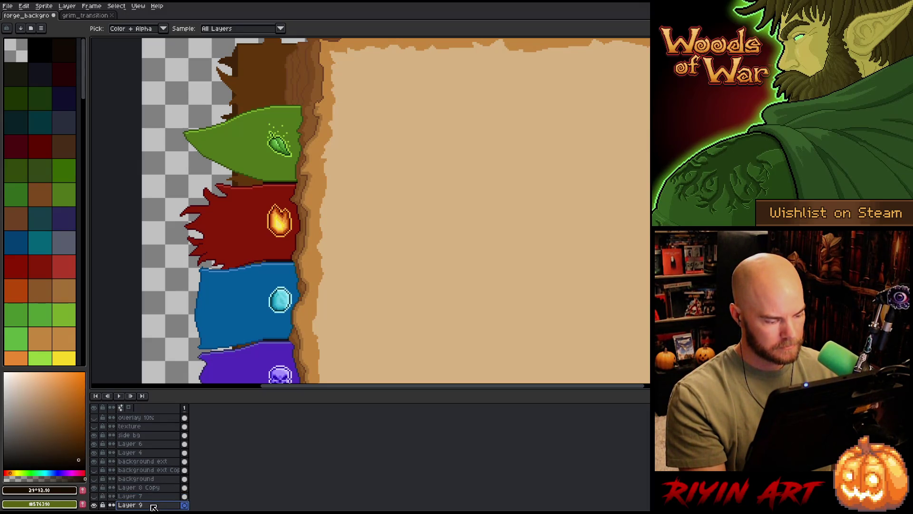
key(g)
click(163, 131)
scroll(169, 152, down, 2)
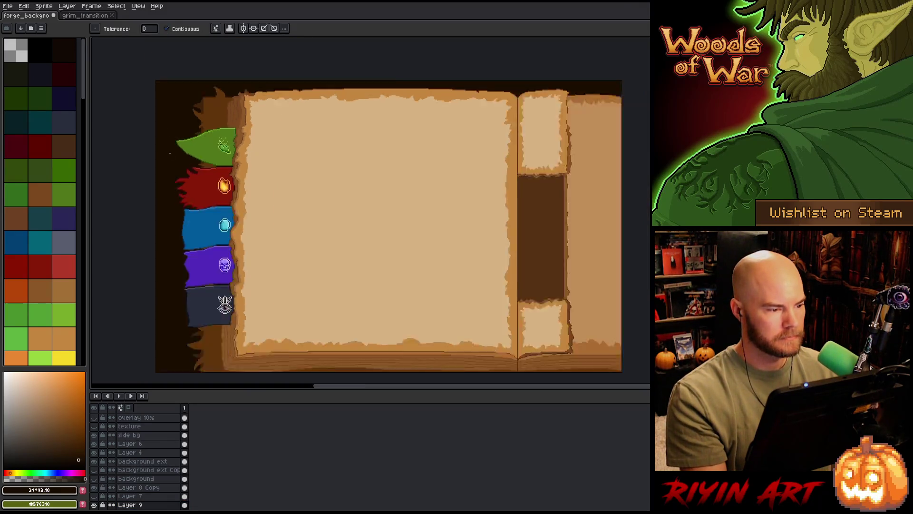
scroll(169, 152, down, 1)
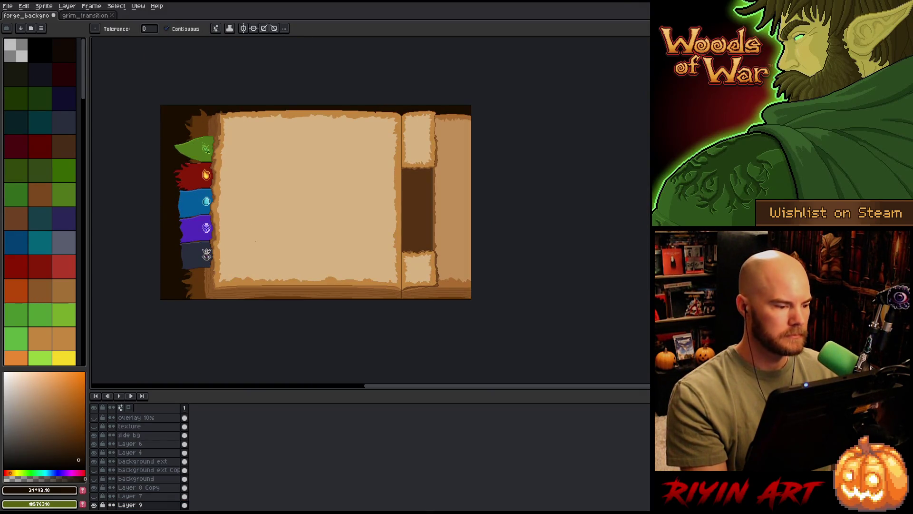
scroll(191, 154, up, 3)
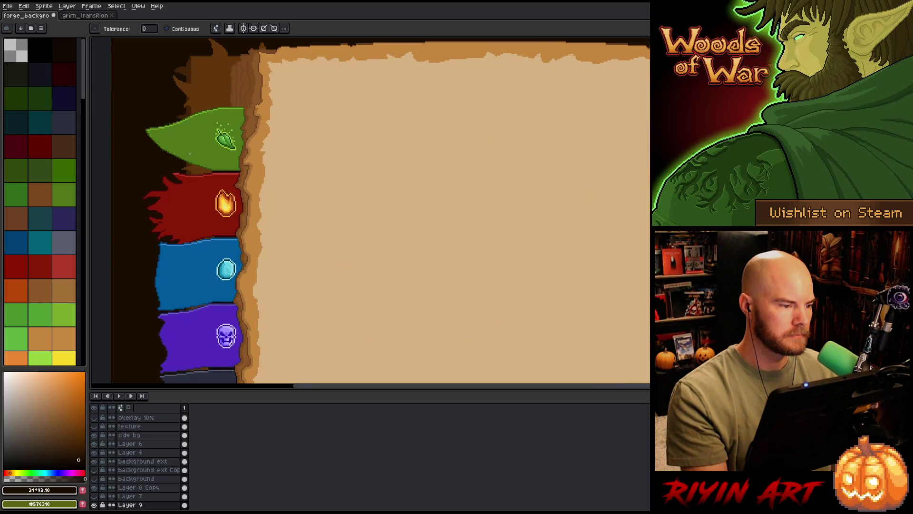
scroll(190, 154, down, 2)
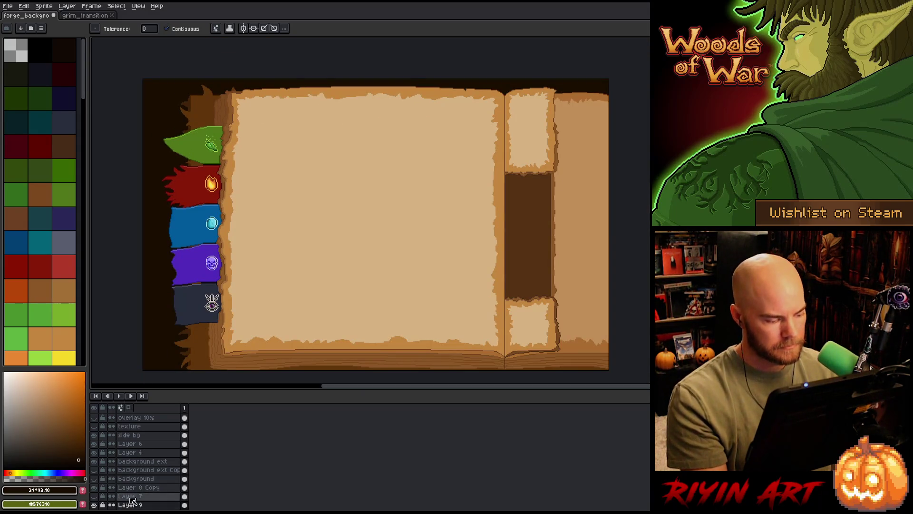
click(67, 450)
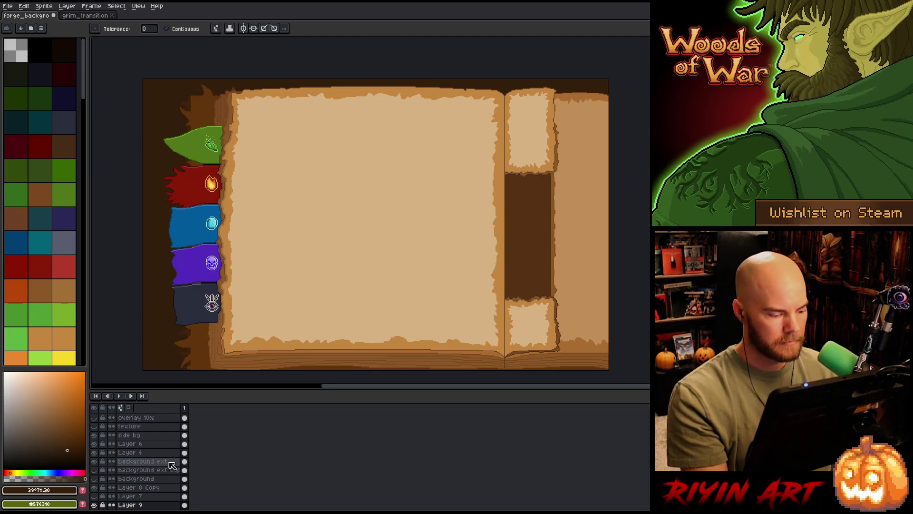
click(137, 489)
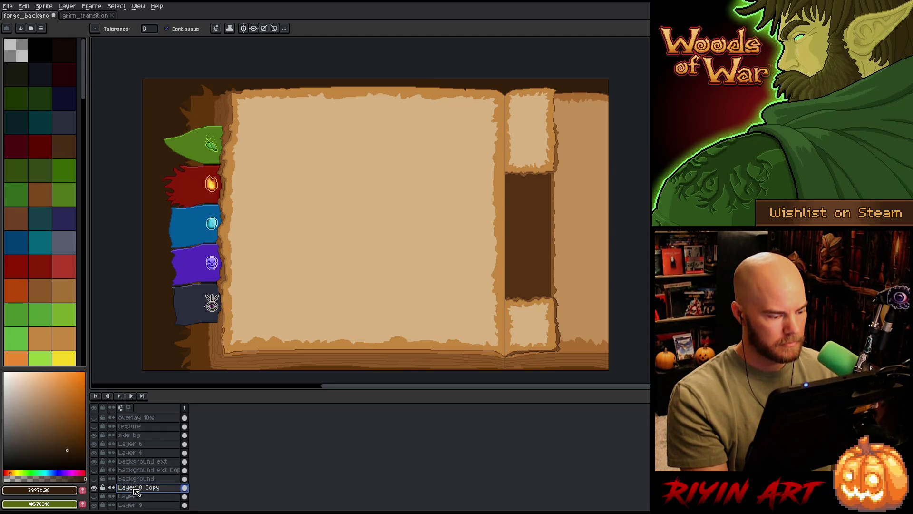
Step: Show the Layer 8 Copy bark background and sample the dark brown #311a05
click(95, 497)
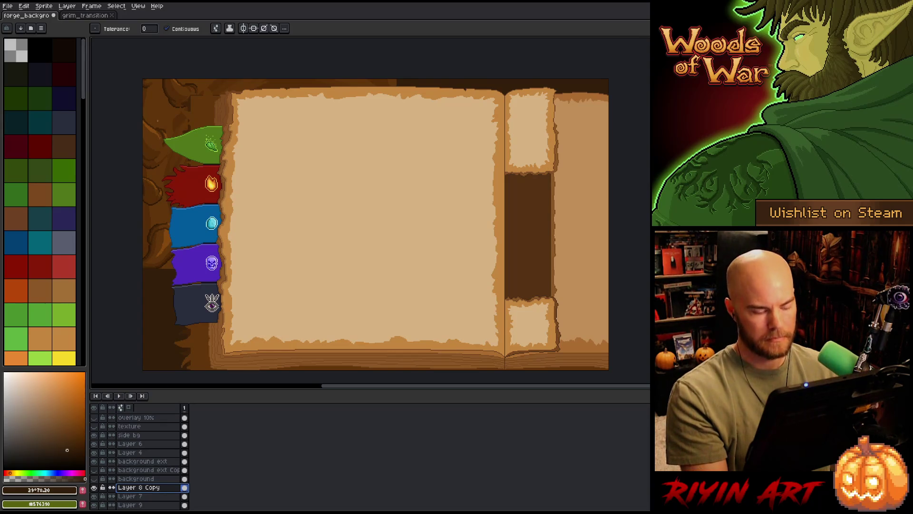
scroll(152, 80, up, 3)
key(i)
click(201, 99)
scroll(282, 243, down, 1)
scroll(282, 243, down, 1)
scroll(283, 243, down, 1)
Step: Apply a plus-matrix #311a05 outline to the bark layer
key(space)
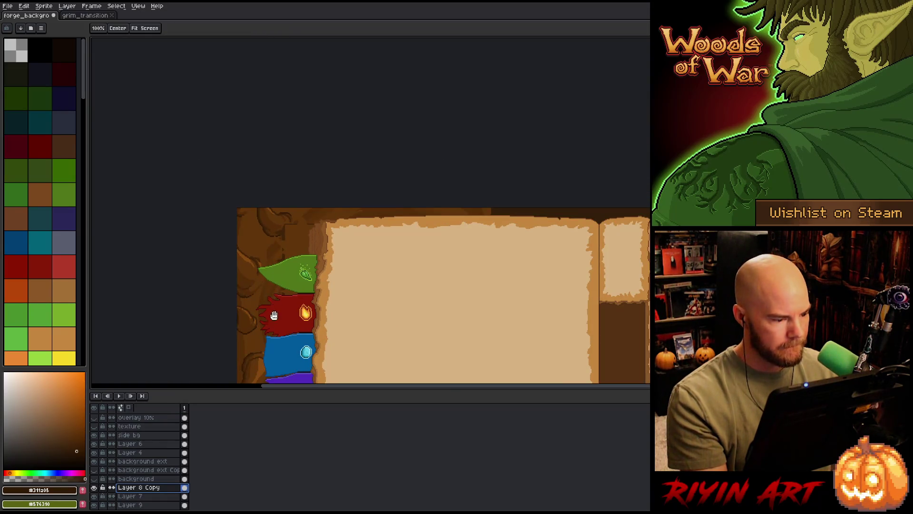
drag(283, 244, 331, 142)
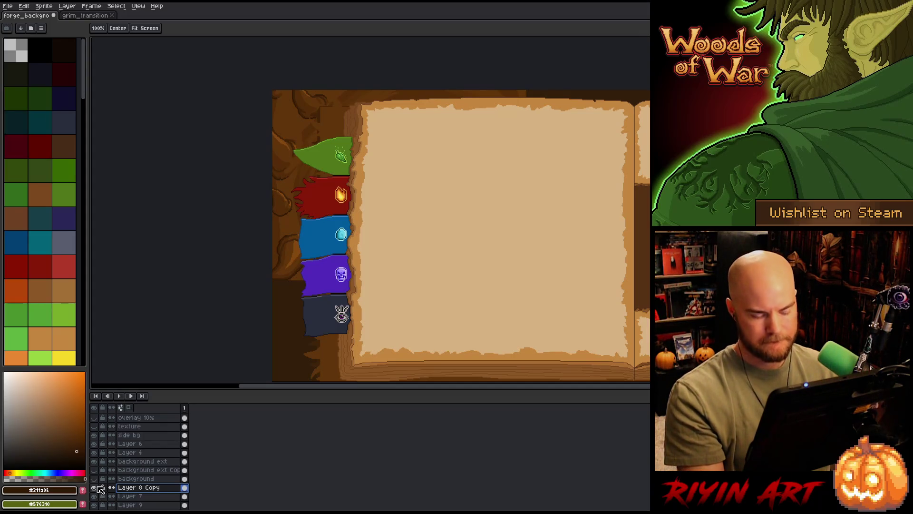
key(shift+o)
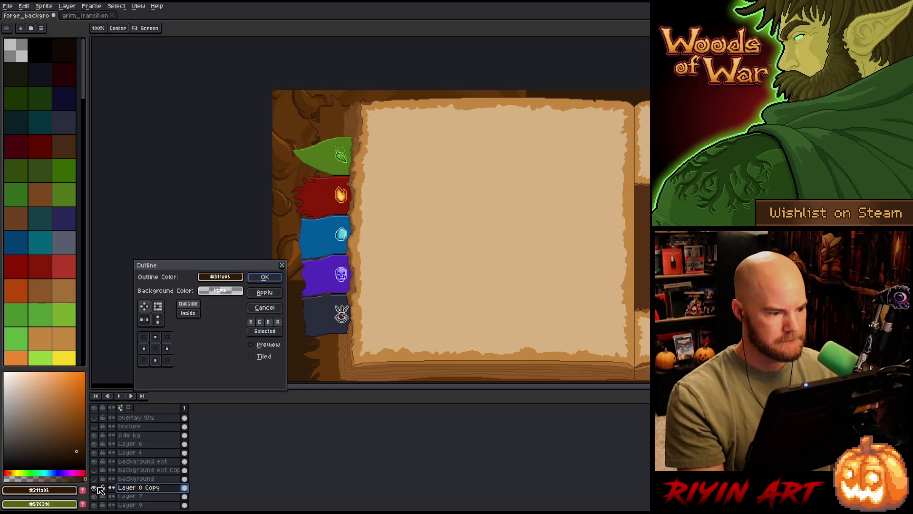
click(144, 306)
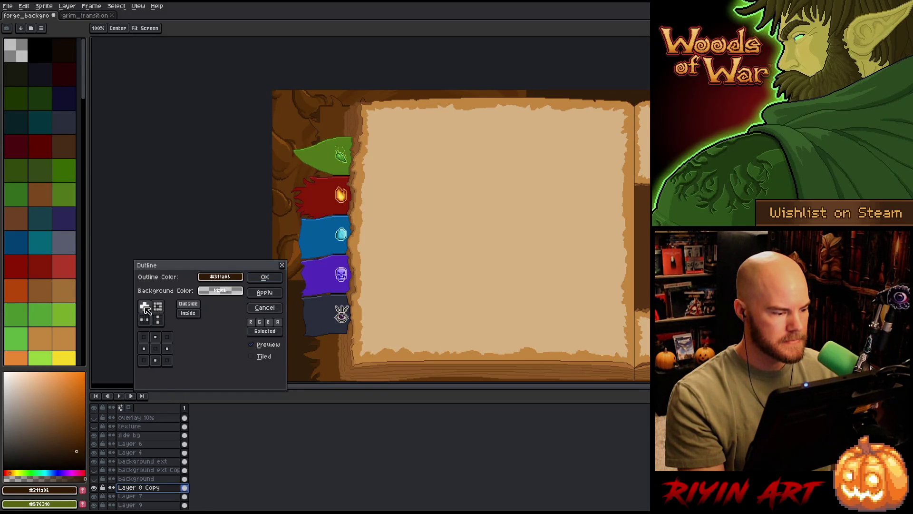
click(262, 278)
key(shift+o)
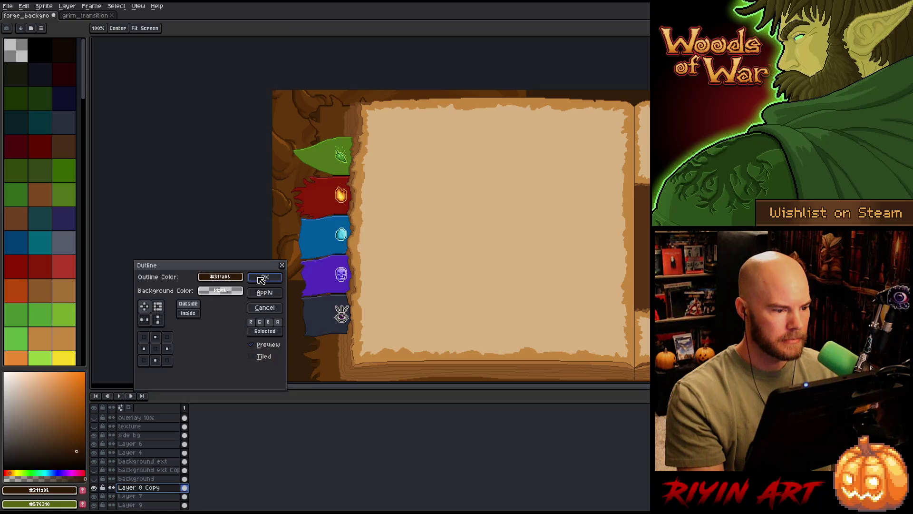
click(262, 277)
mouse_move(258, 274)
mouse_down()
mouse_move(275, 243)
mouse_move(257, 257)
mouse_up()
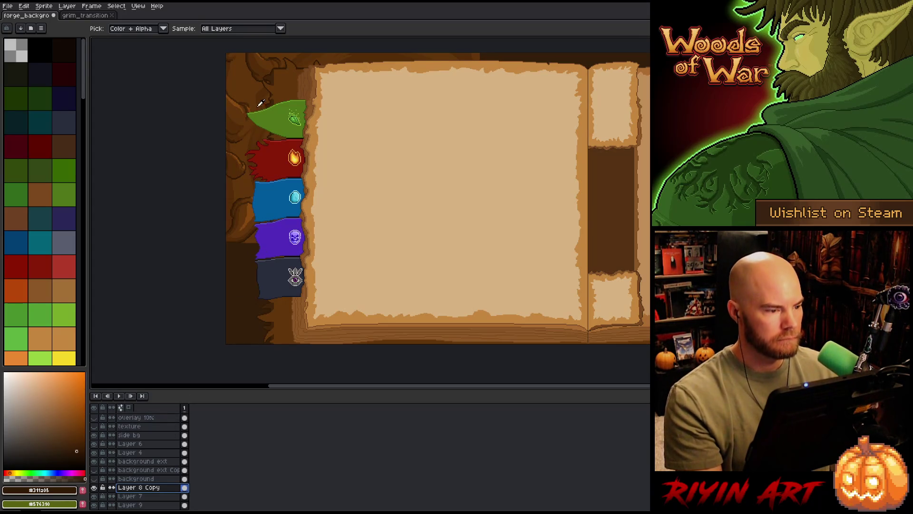
Step: Eyedrop several bark browns near the top-left banner, ending on #412408
scroll(251, 91, up, 3)
click(303, 43)
click(206, 172)
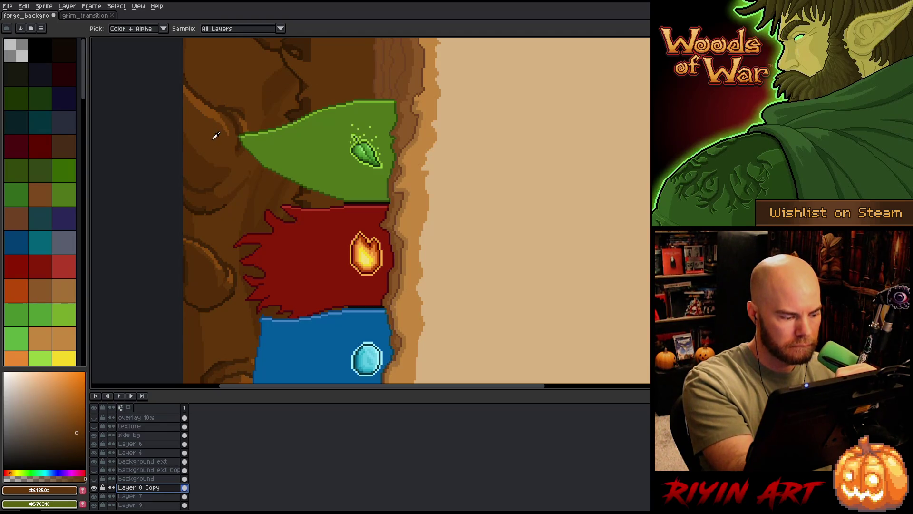
click(208, 172)
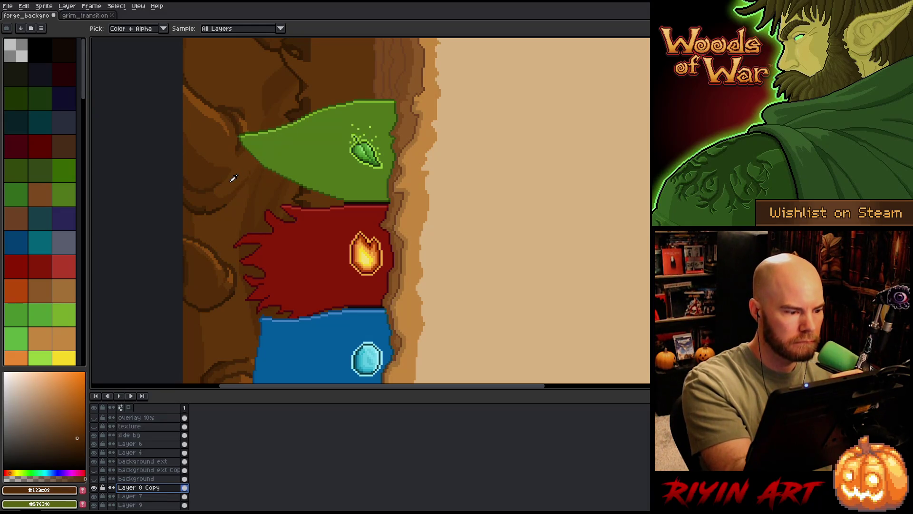
drag(255, 190, 270, 261)
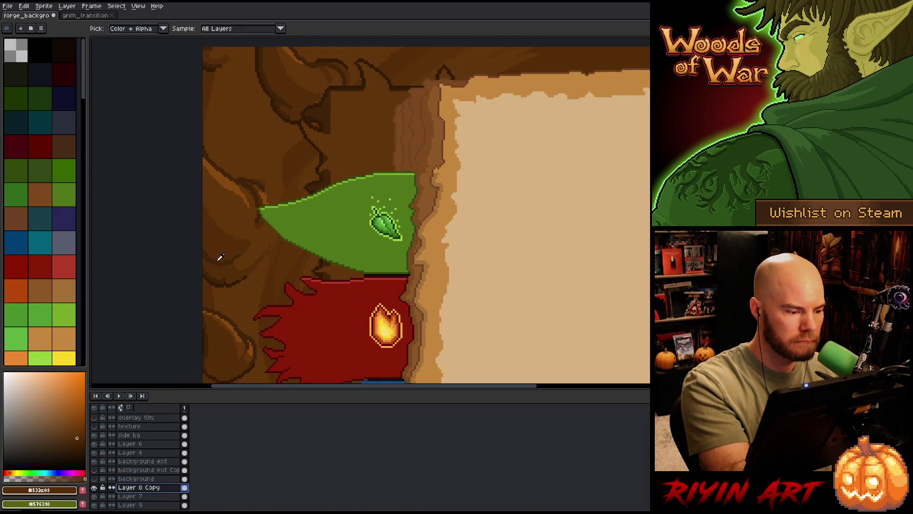
click(316, 126)
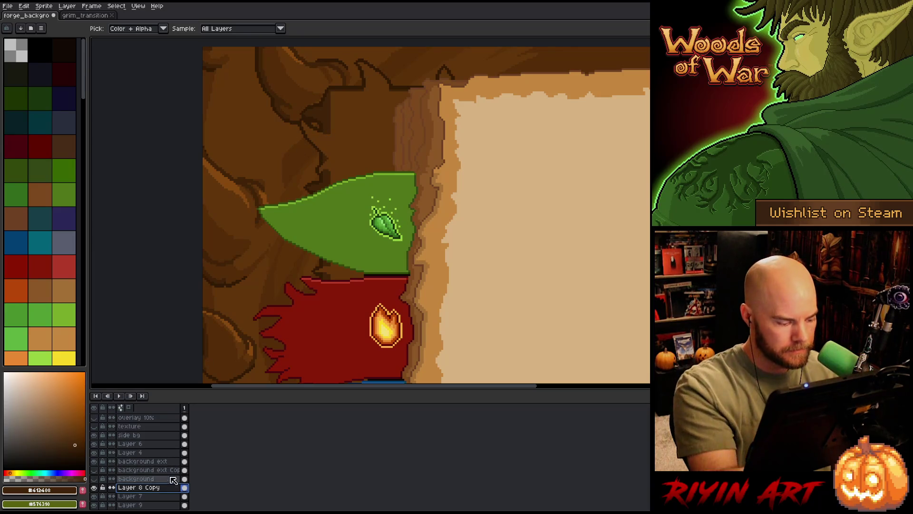
Step: Paint dark bark-brown pixels into the bark corner beside the green banner
key(w)
click(361, 149)
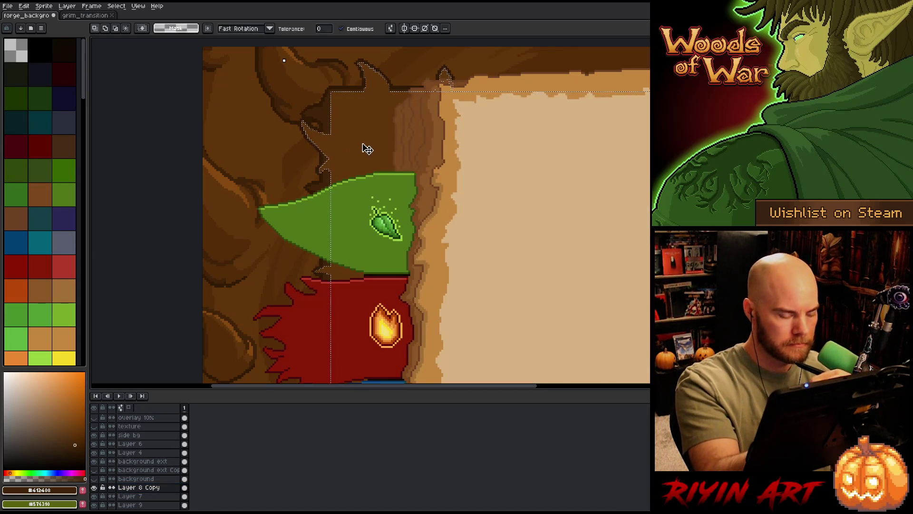
key(ctrl+d)
key(b)
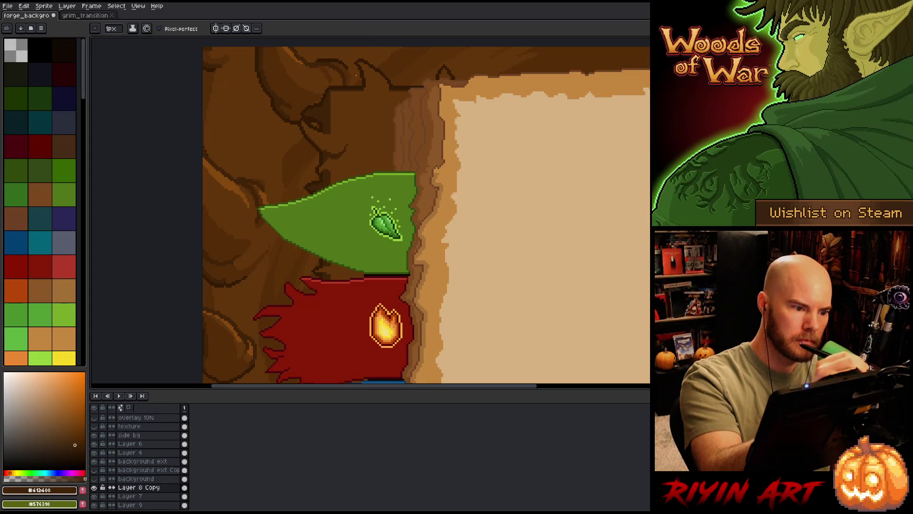
alt+click(330, 130)
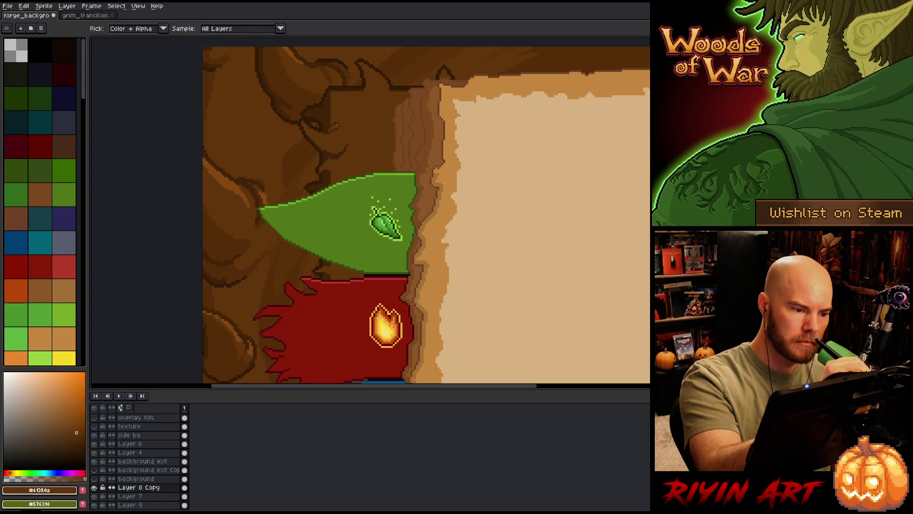
alt+click(338, 122)
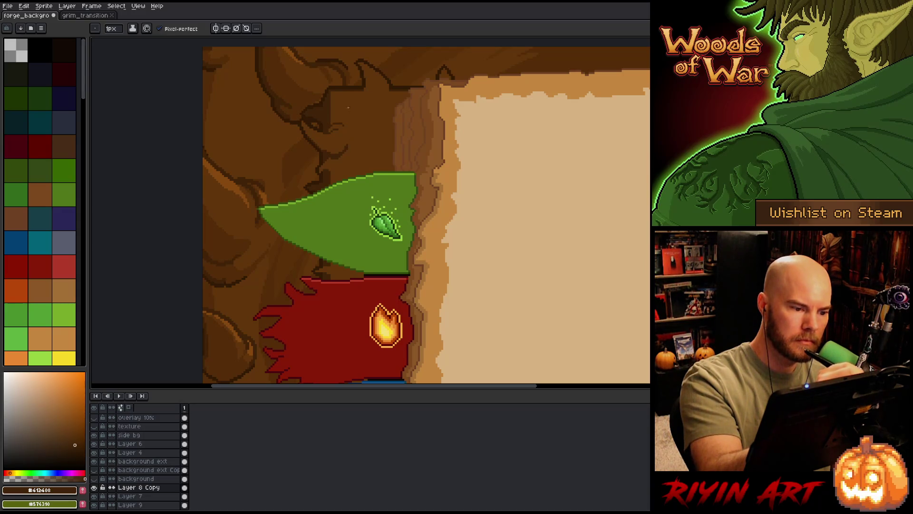
alt+click(345, 156)
alt+click(335, 160)
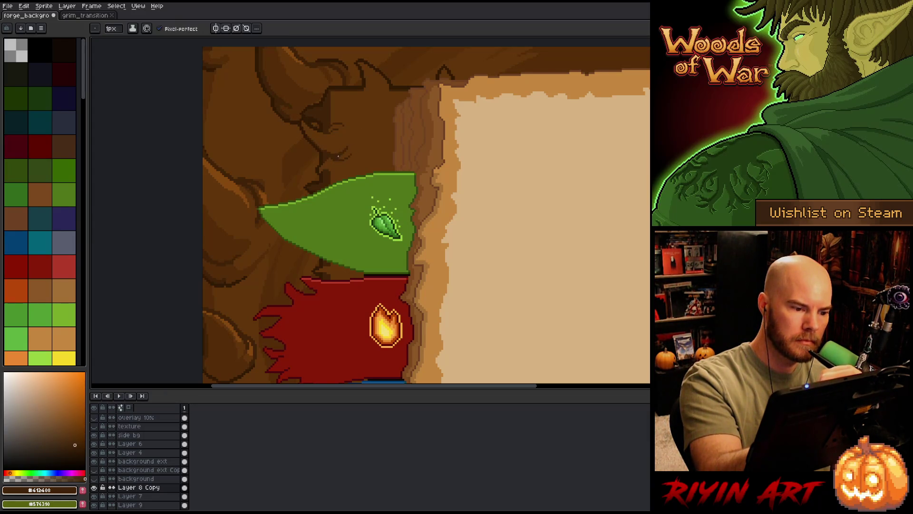
alt+click(354, 141)
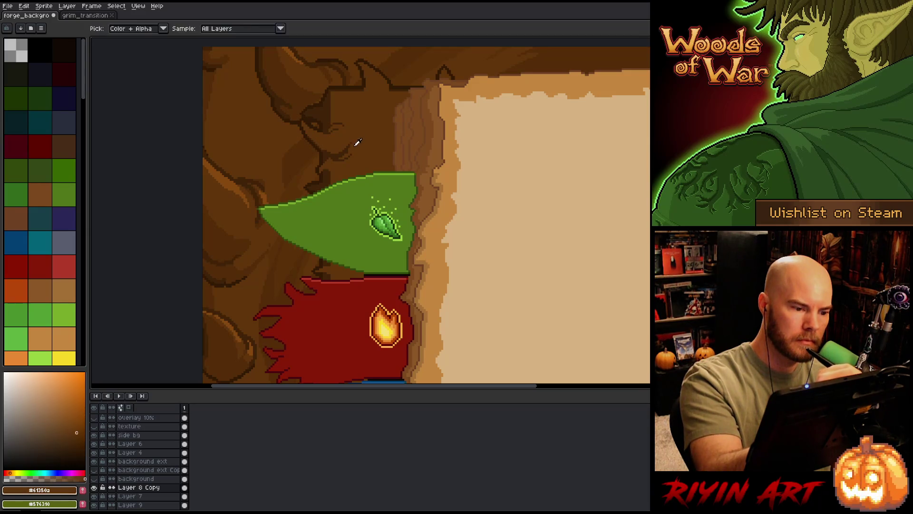
key(alt)
alt+click(338, 160)
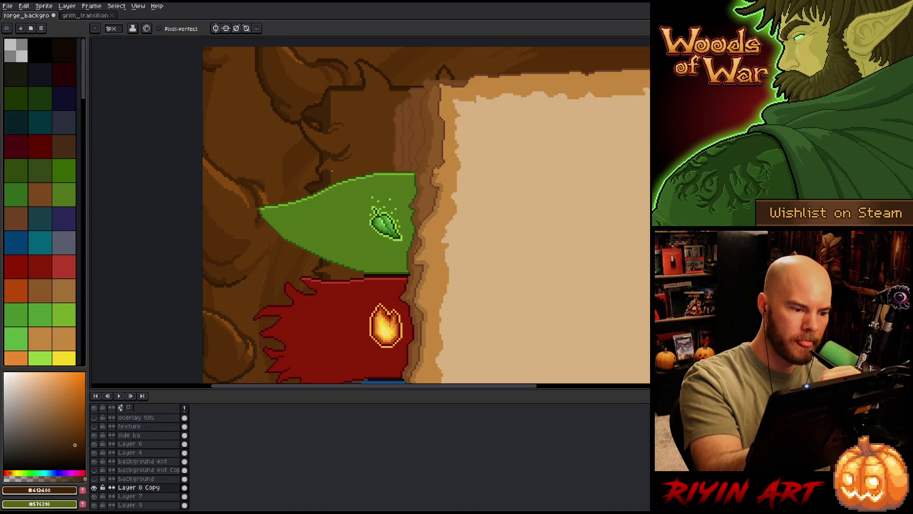
drag(332, 174, 340, 163)
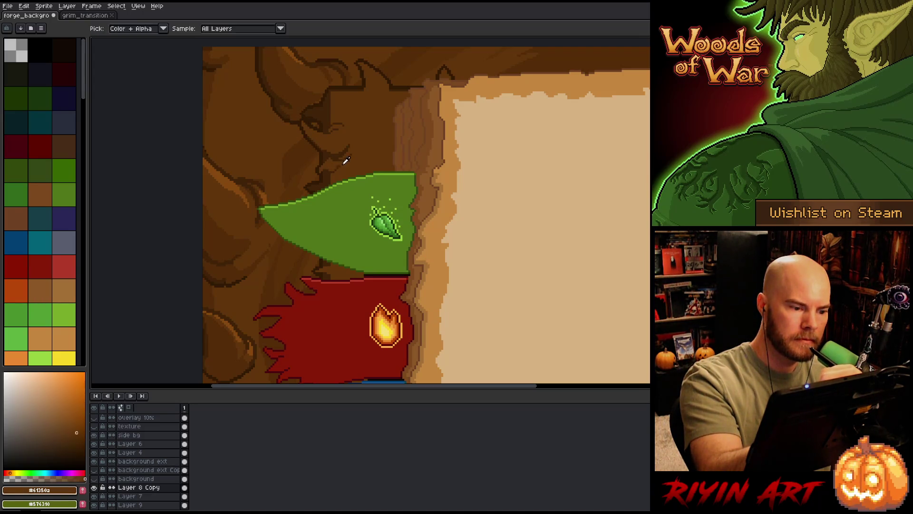
Step: Sample light, mid and dark bark browns near the spine's top corner
alt+click(341, 152)
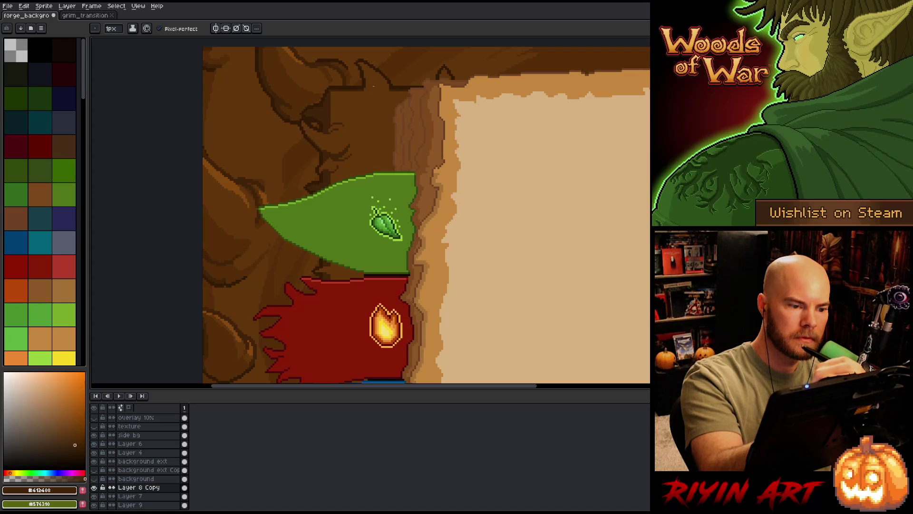
key(w)
click(380, 86)
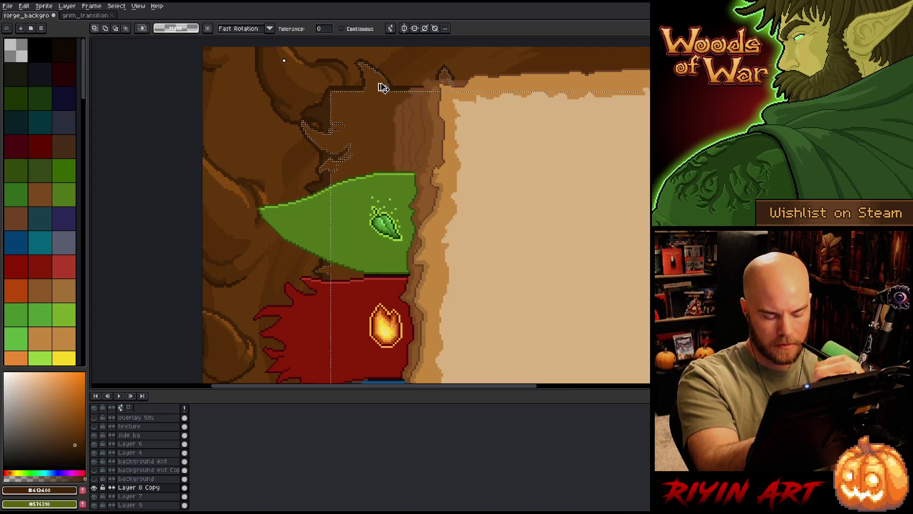
key(ctrl+d)
key(b)
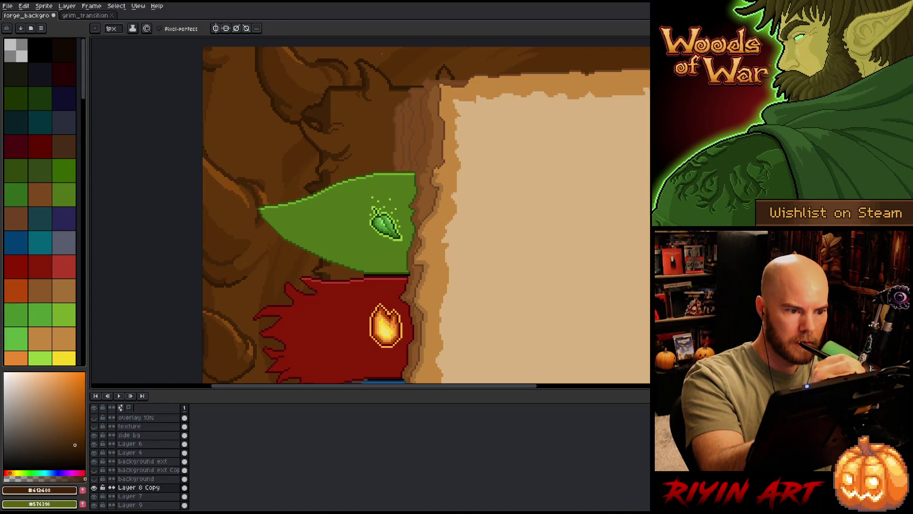
alt+click(359, 96)
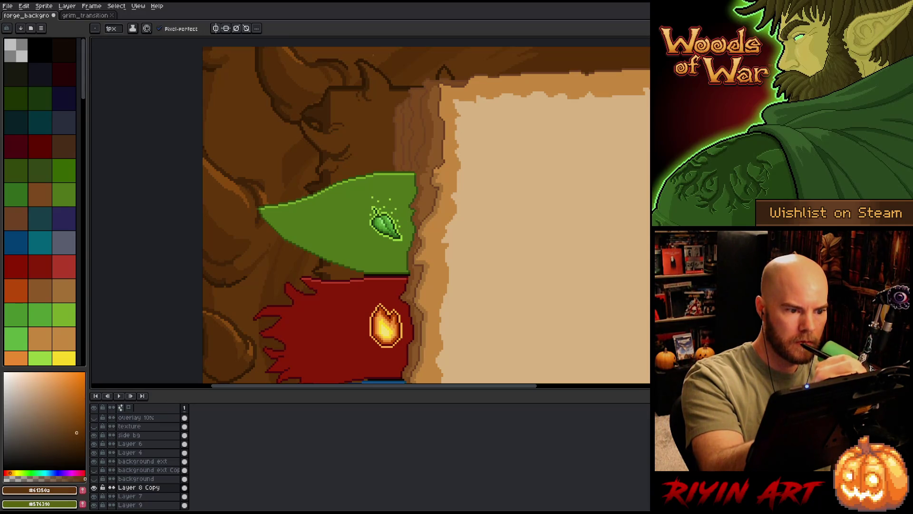
alt+click(361, 95)
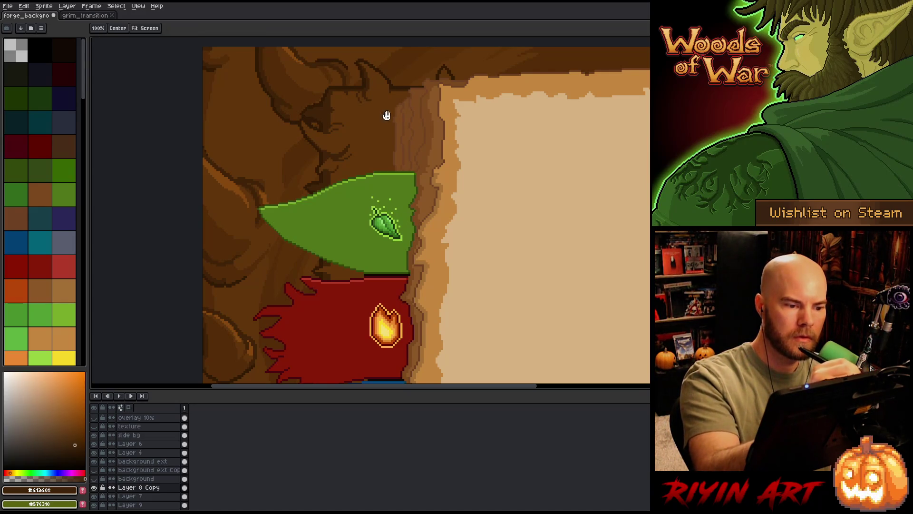
drag(385, 114, 383, 71)
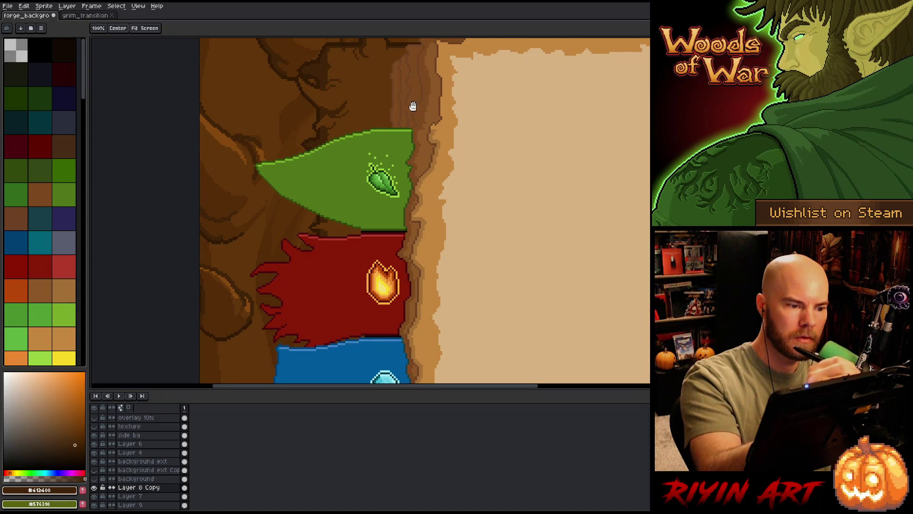
drag(391, 40, 380, 88)
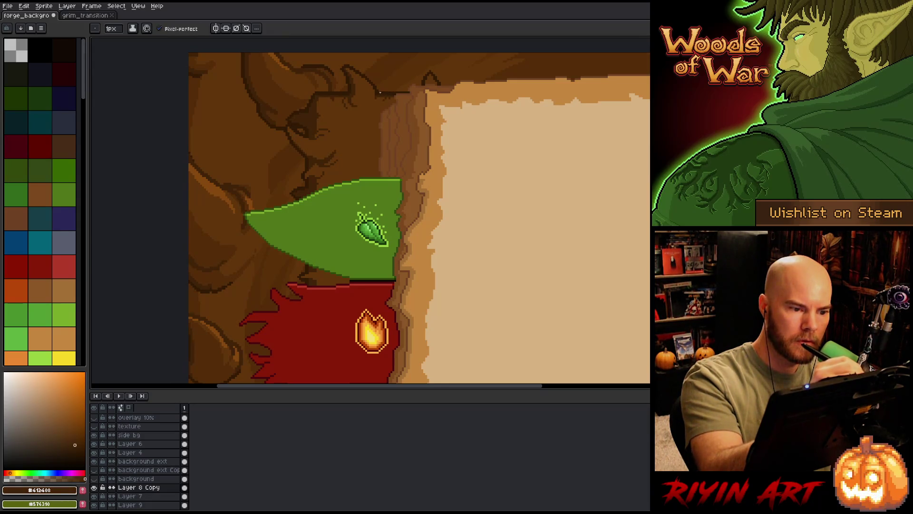
alt+click(381, 94)
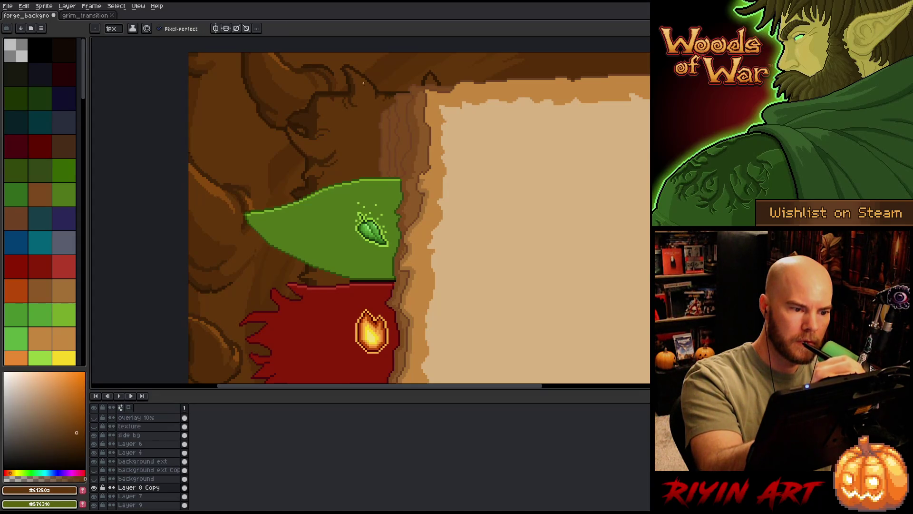
alt+click(382, 89)
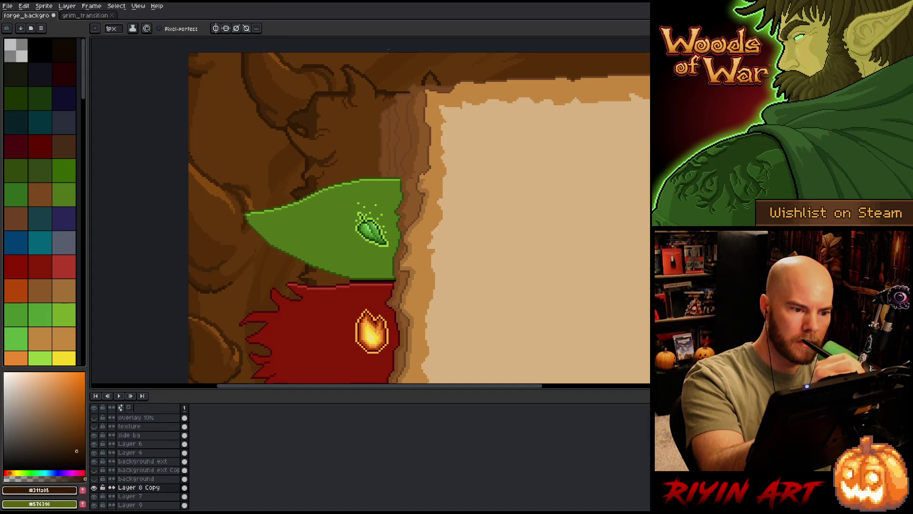
Step: Erase stray bark pixels, then return to the pixel-perfect pencil with dark brown
key(e)
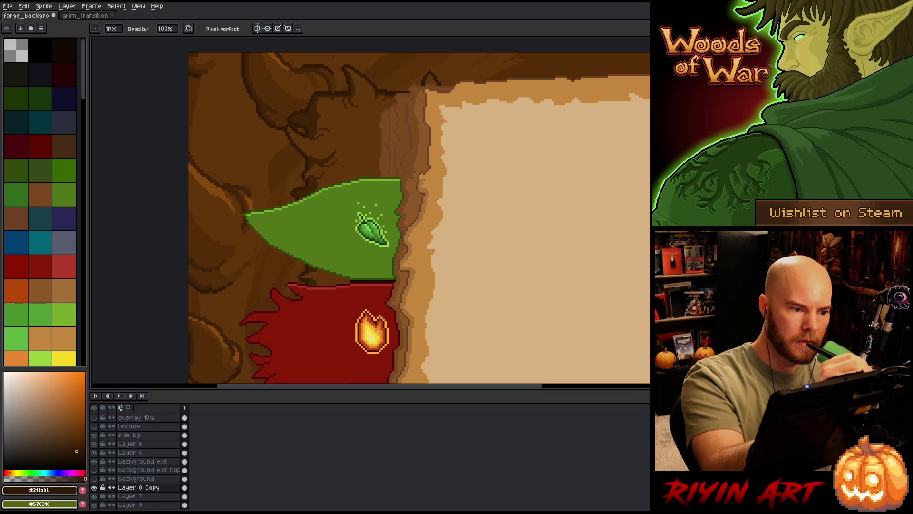
drag(335, 104, 367, 98)
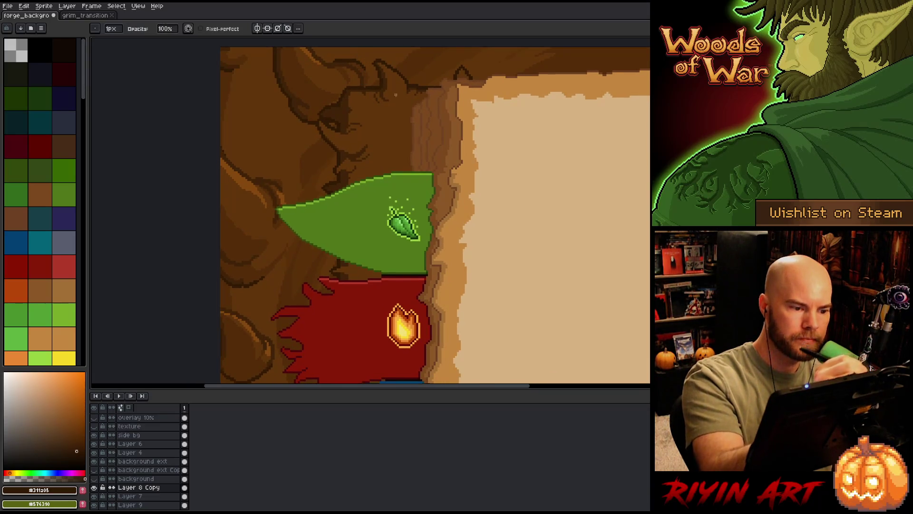
drag(429, 147, 424, 138)
alt+click(334, 140)
key(b)
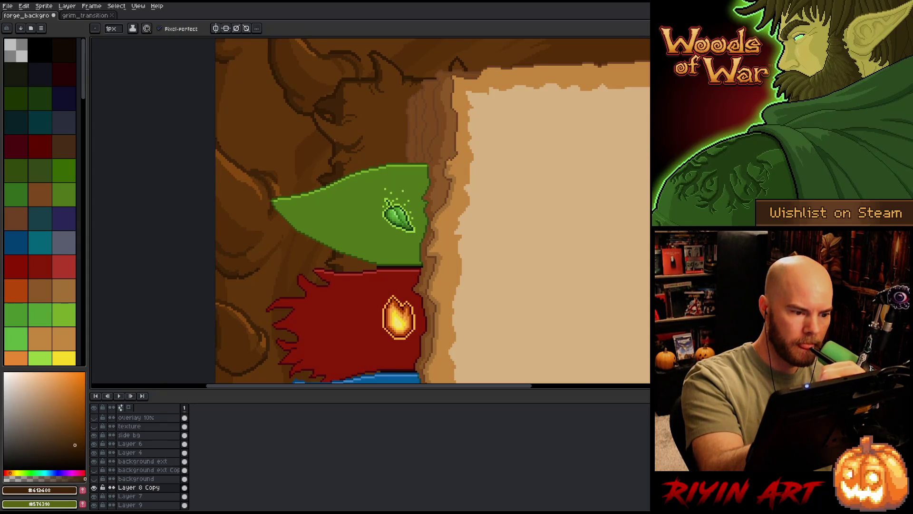
drag(479, 190, 465, 220)
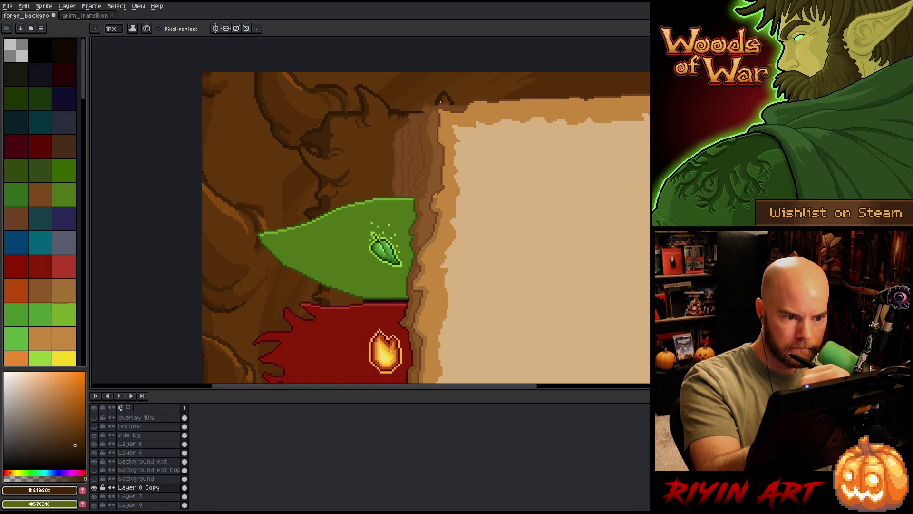
scroll(459, 143, down, 15)
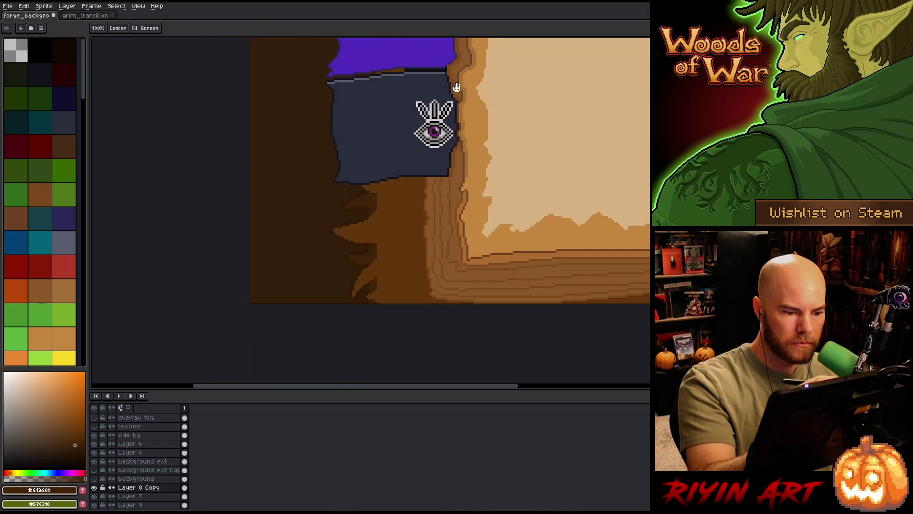
Step: Draw a dark brown line across the bark below the eye tab
scroll(444, 173, down, 1)
key(w)
click(399, 182)
key(ctrl+d)
key(b)
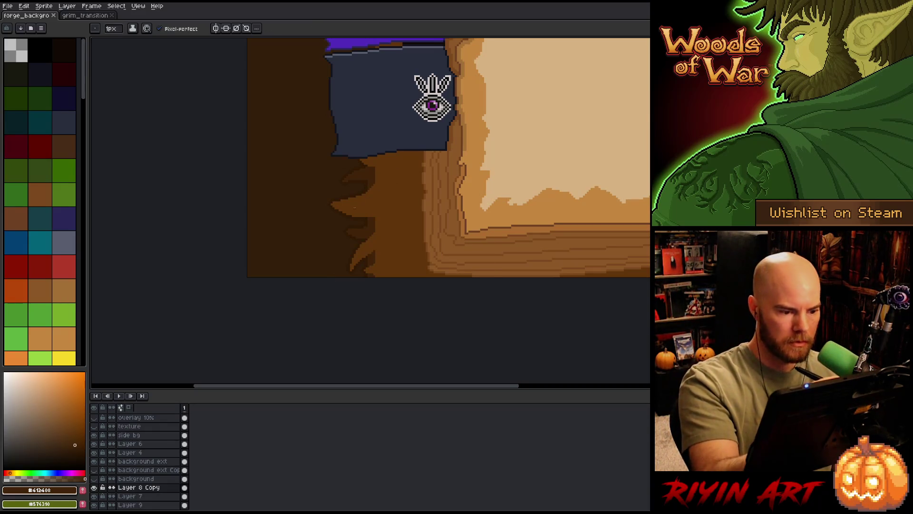
mouse_move(331, 204)
mouse_down()
mouse_move(382, 205)
mouse_move(388, 197)
mouse_up()
Step: Alternate lighter and darker bark browns to shade the bark under the eye tab
key(w)
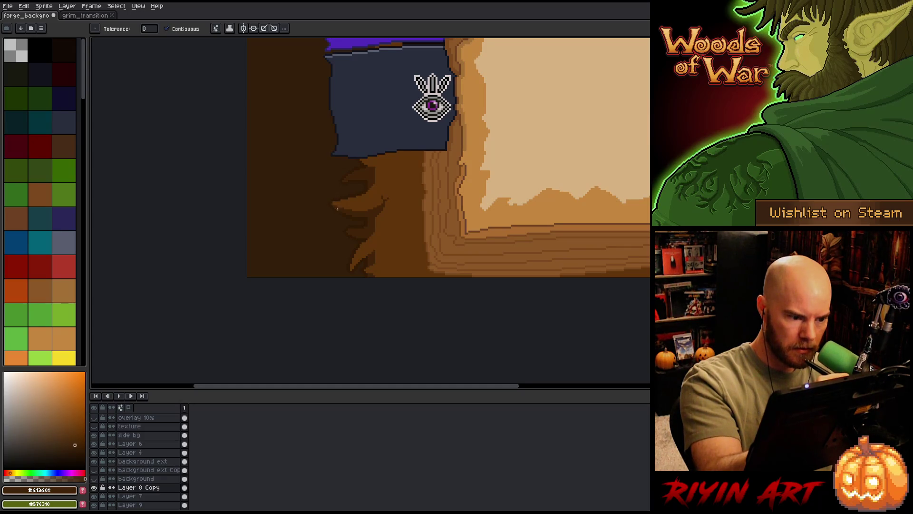
key(b)
alt+click(387, 201)
alt+click(384, 203)
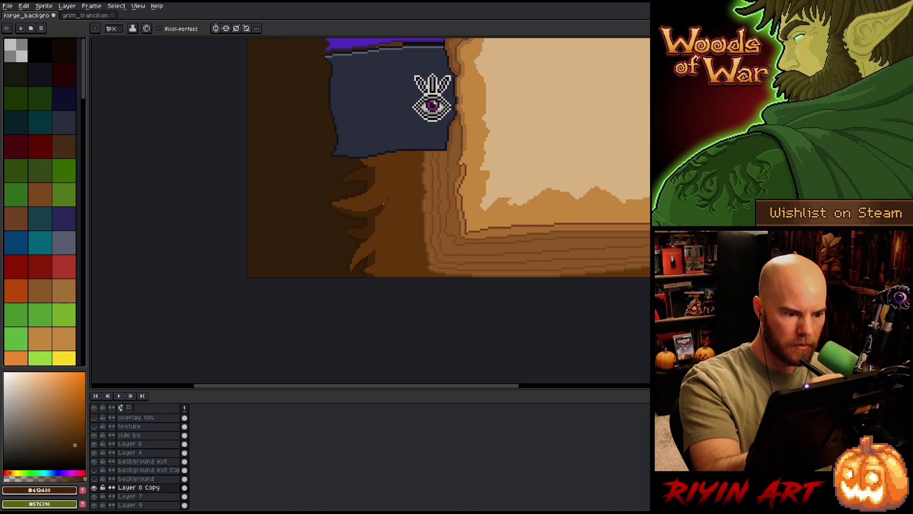
alt+click(386, 201)
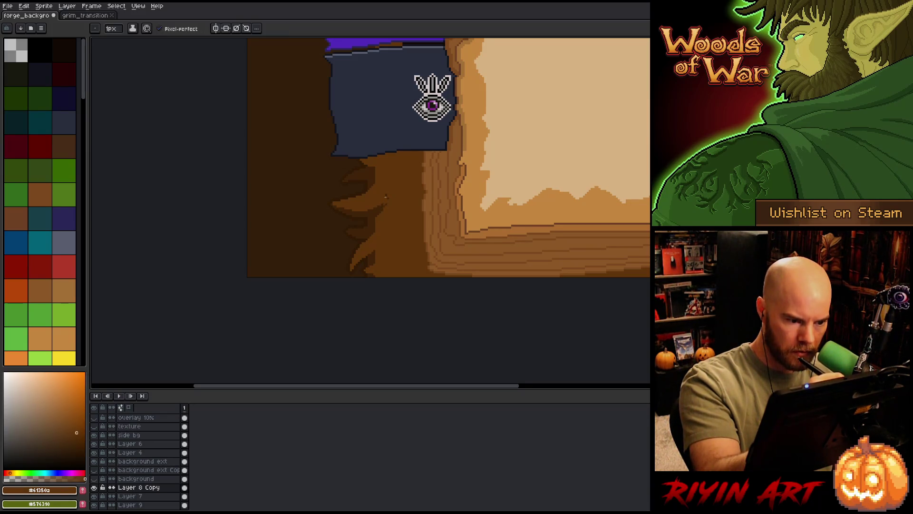
alt+click(384, 203)
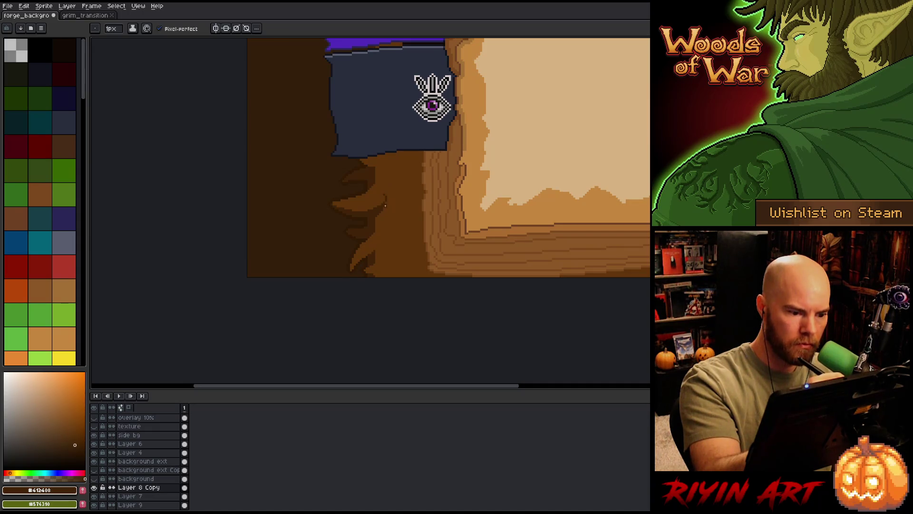
alt+click(384, 192)
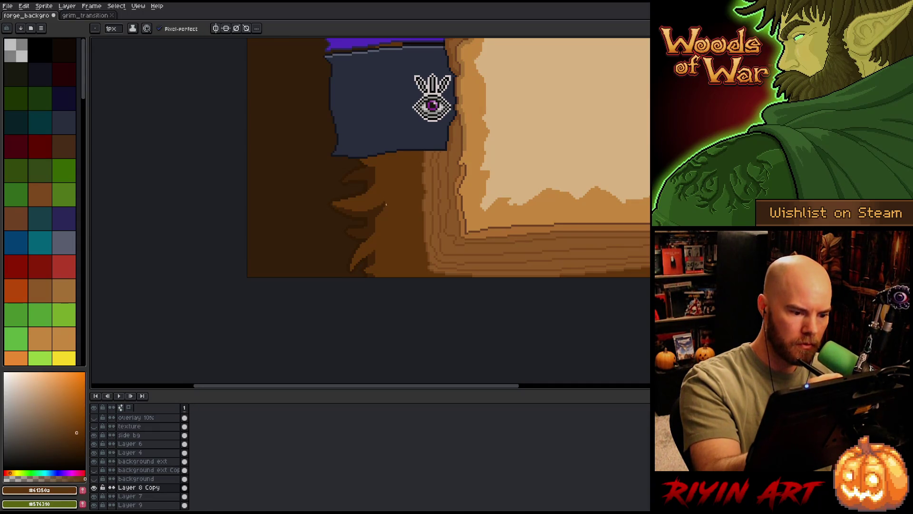
alt+click(382, 204)
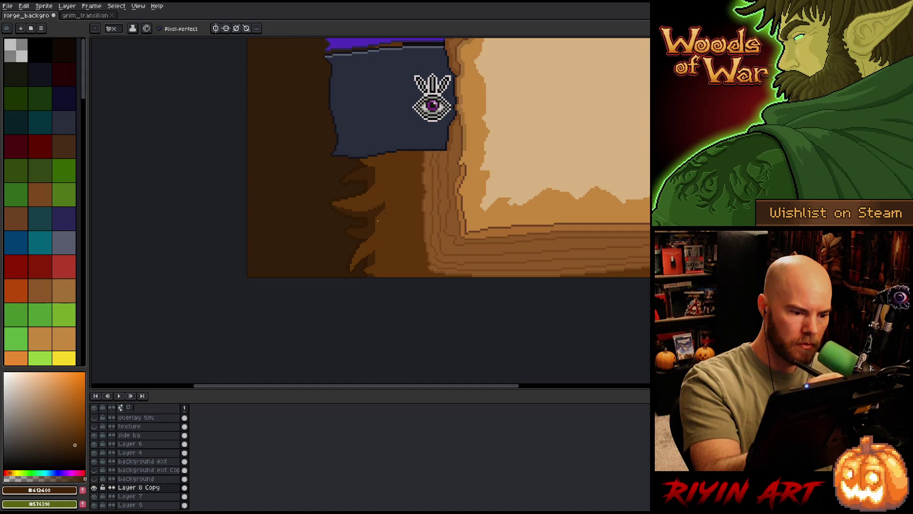
alt+click(379, 212)
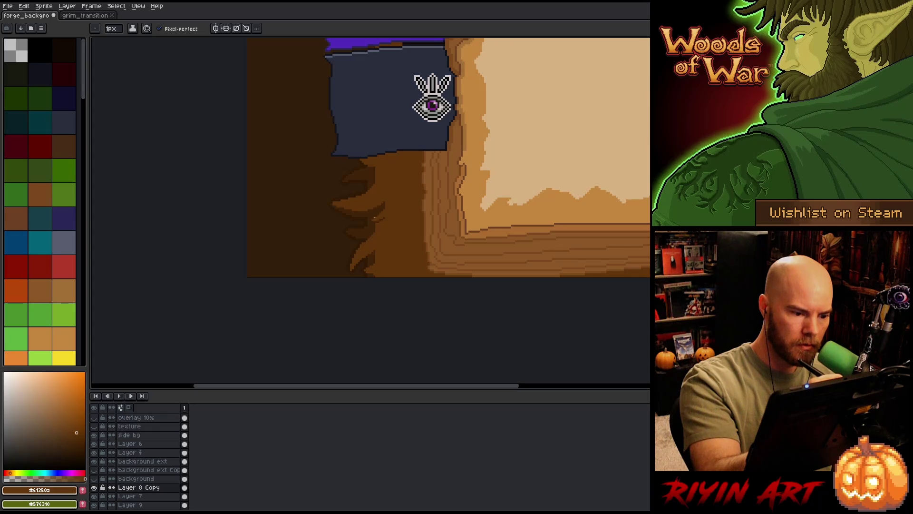
alt+click(375, 185)
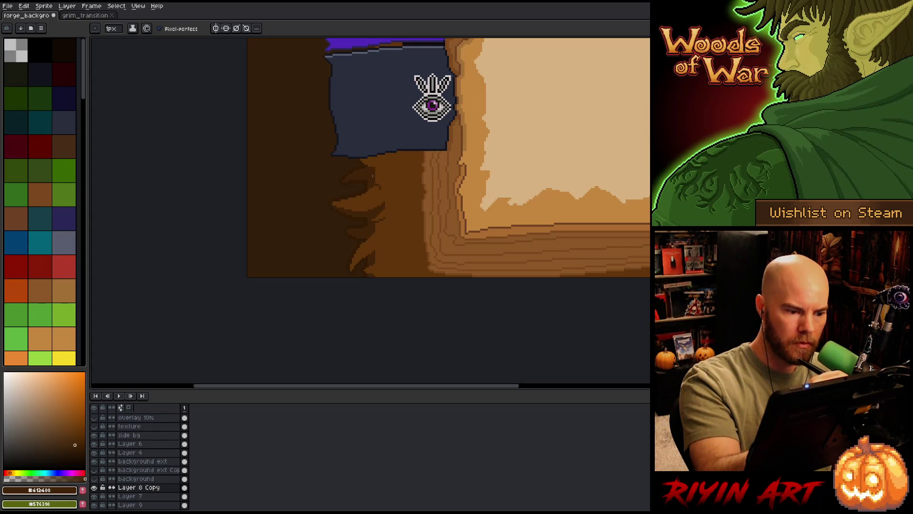
alt+click(376, 181)
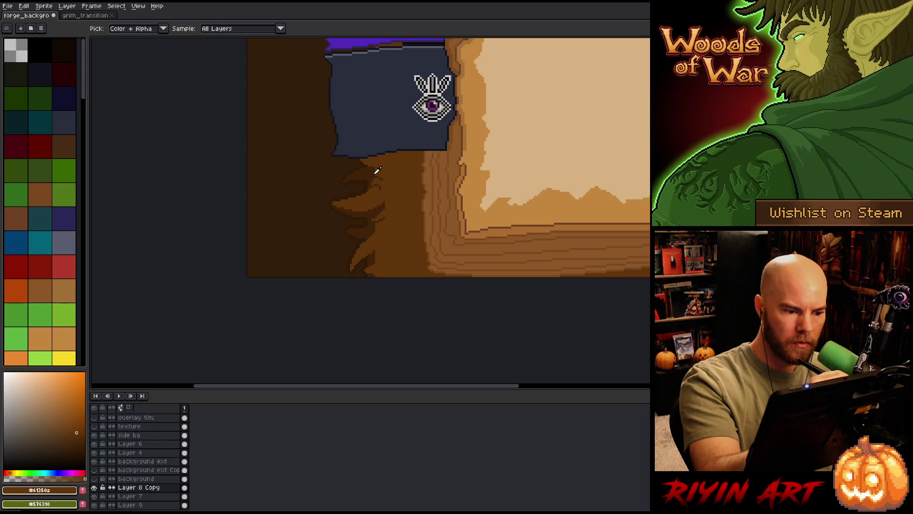
alt+click(375, 179)
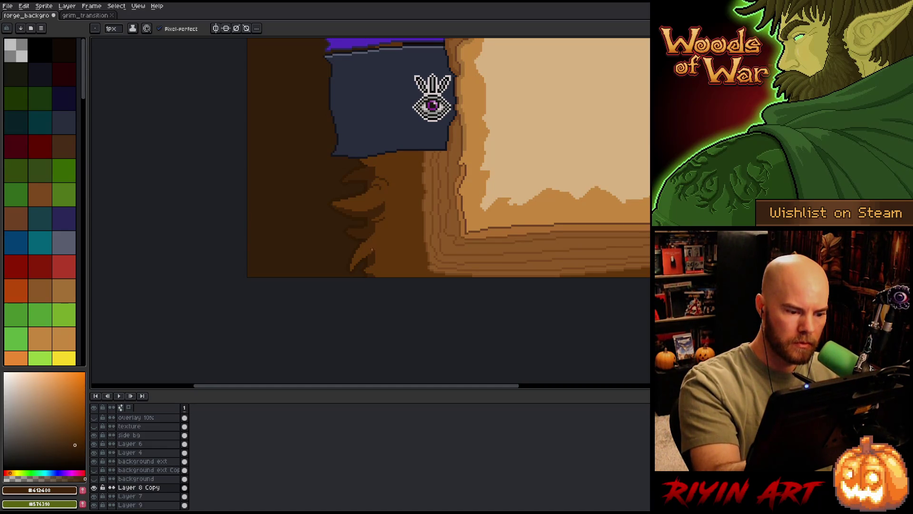
alt+click(364, 240)
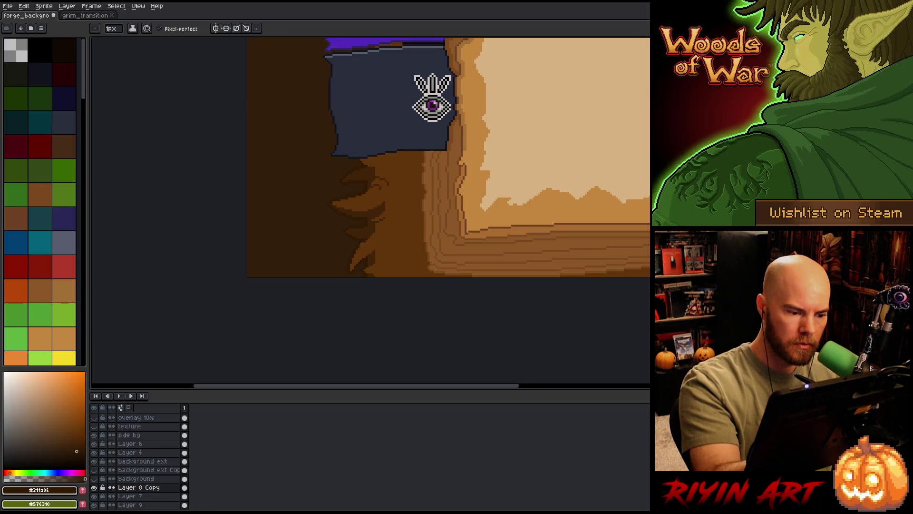
Step: Save, then draw dark strokes along the bark's lower edge and the lighter bark's left edge
alt+click(380, 223)
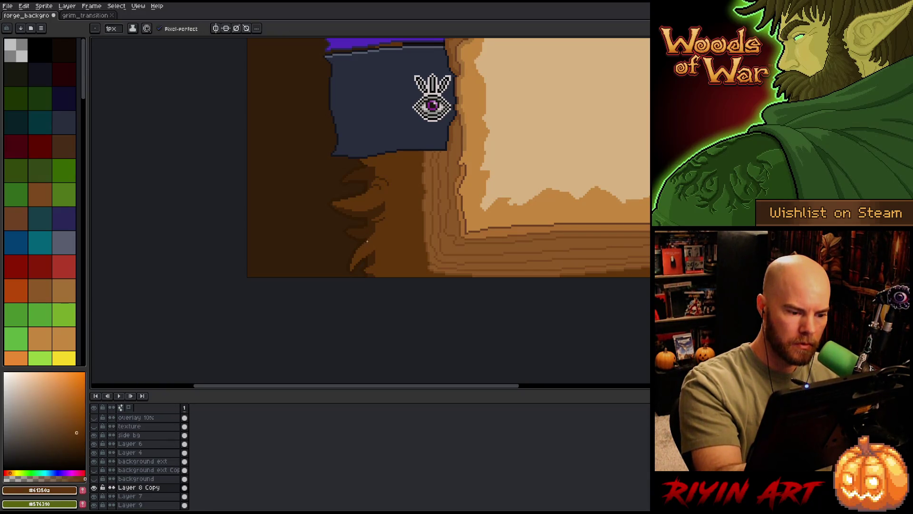
alt+click(379, 205)
key(w)
click(395, 228)
key(ctrl+d)
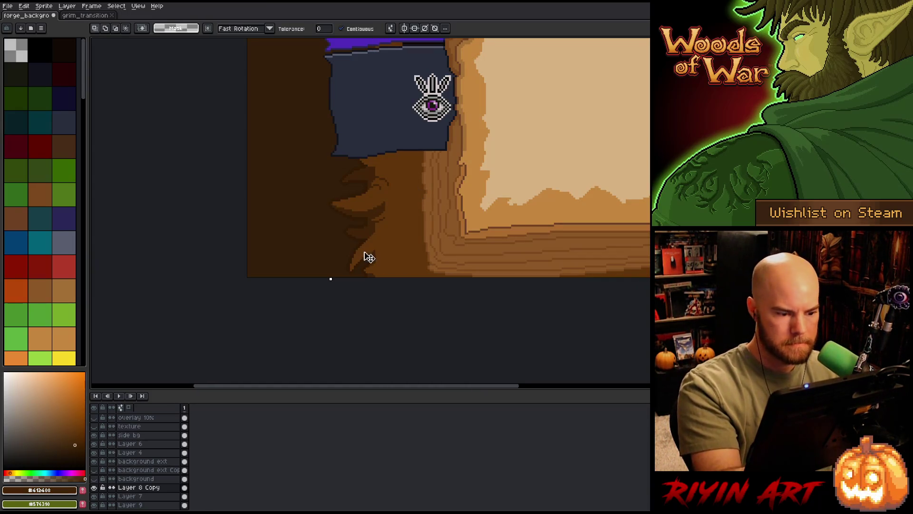
key(ctrl+s)
key(b)
drag(354, 265, 369, 251)
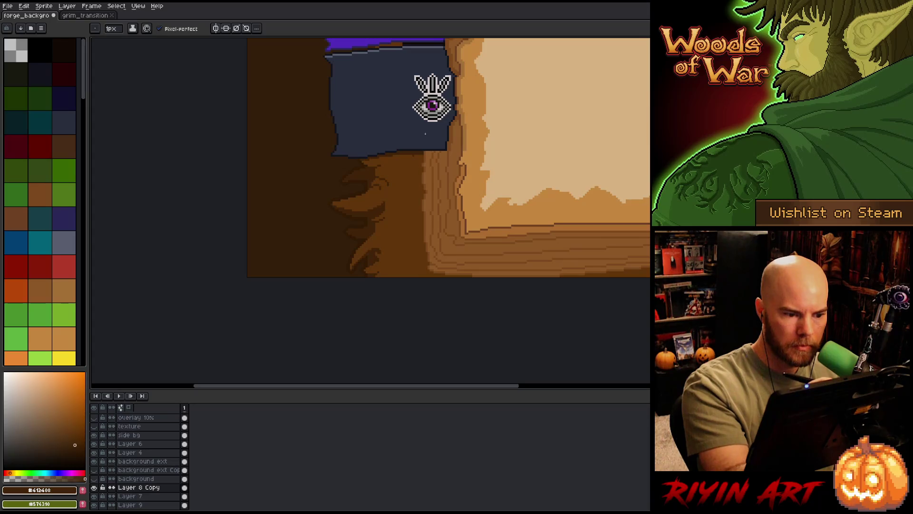
alt+click(413, 153)
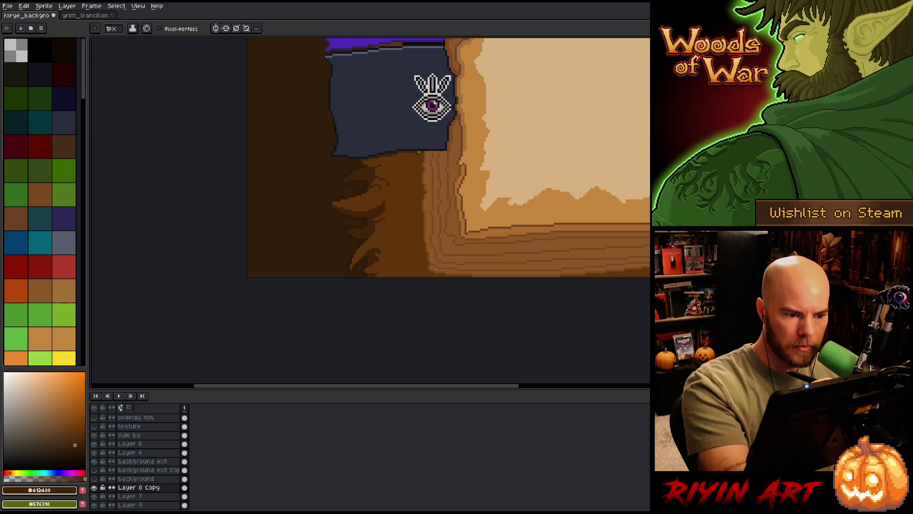
alt+click(396, 162)
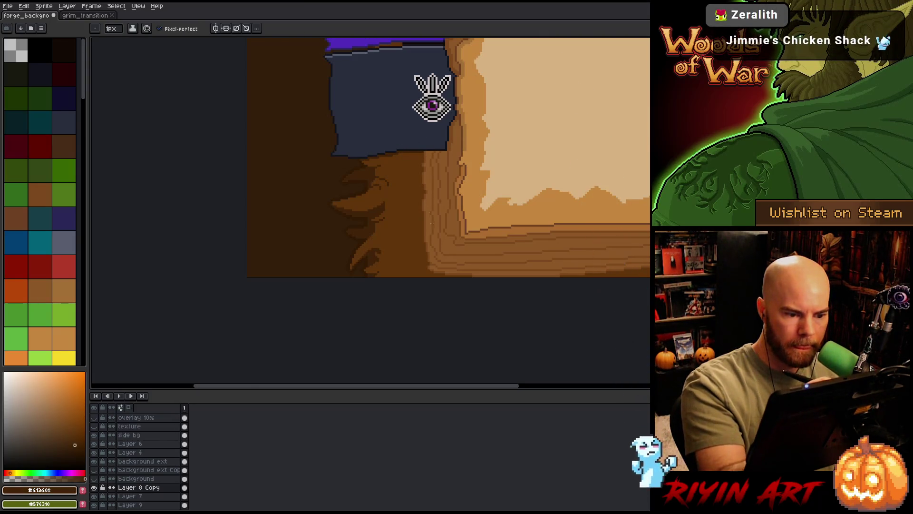
drag(421, 193, 426, 270)
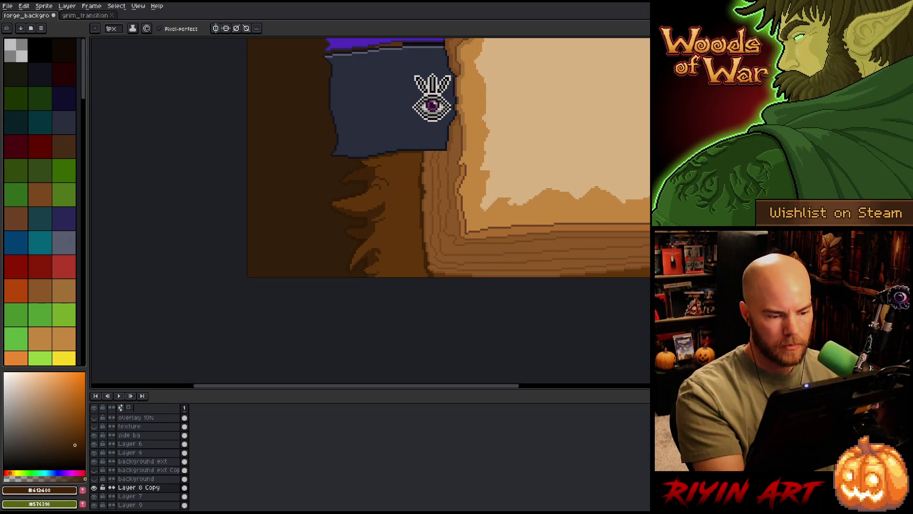
scroll(430, 293, down, 1)
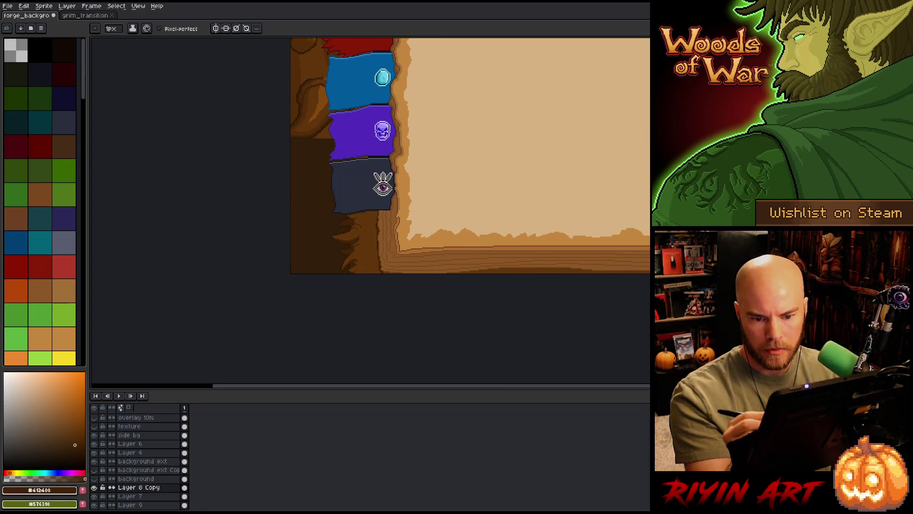
scroll(371, 156, right, 5)
scroll(466, 274, up, 1)
scroll(466, 275, down, 1)
drag(419, 292, 466, 275)
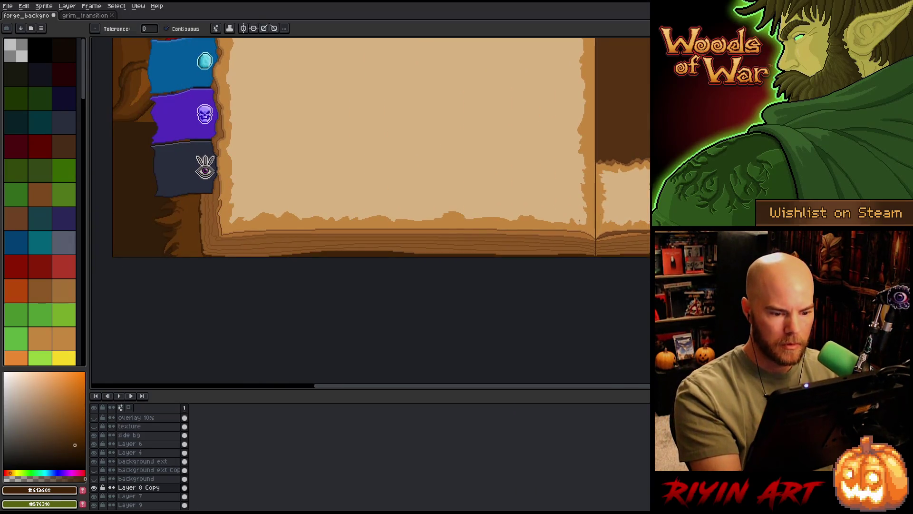
scroll(466, 275, up, 3)
scroll(512, 310, left, 4)
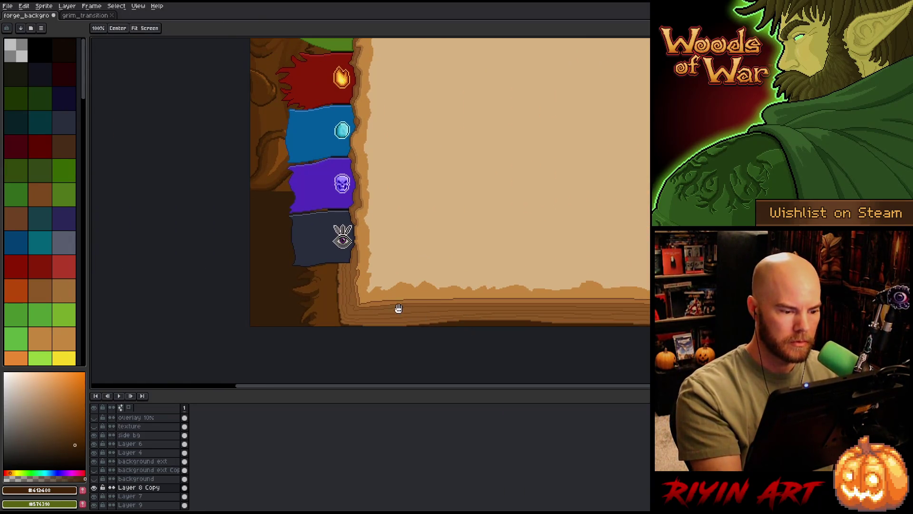
key(w)
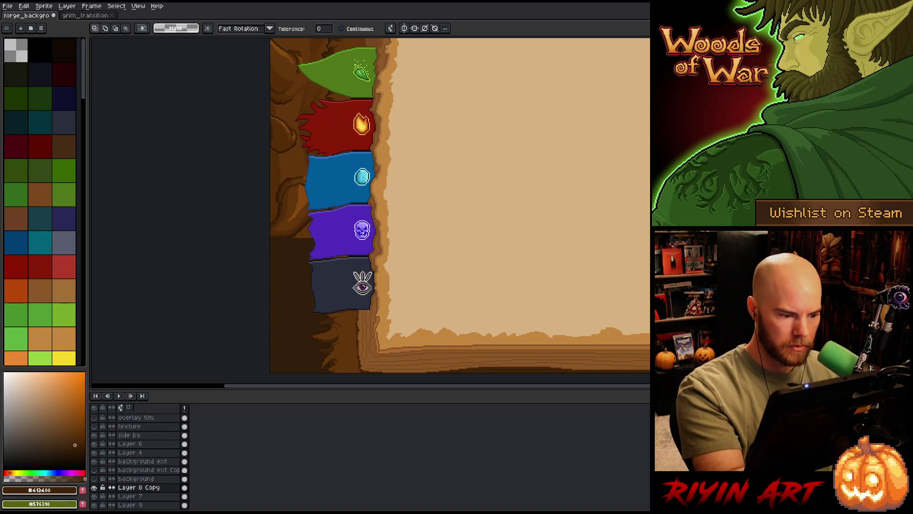
scroll(358, 236, up, 2)
ctrl+click(345, 277)
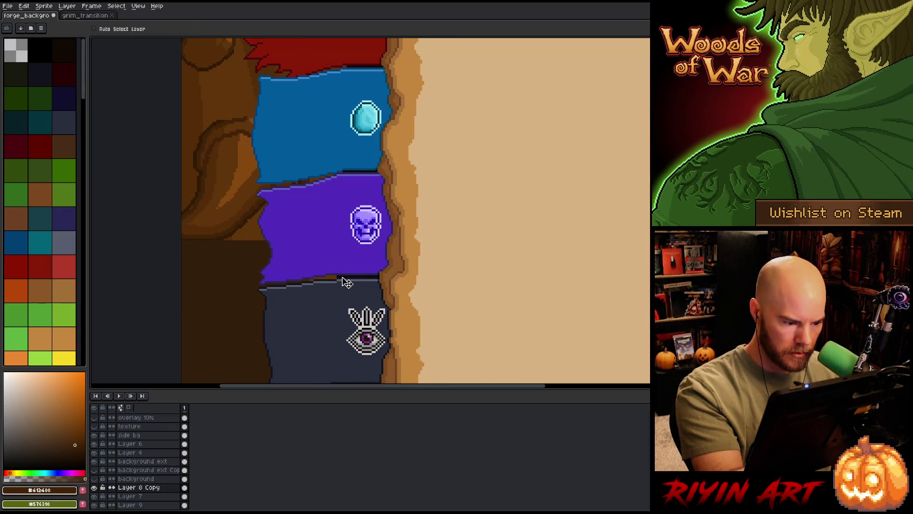
Step: Try a zero-tolerance colour selection on the current layer, then cancel it
key(shift+c)
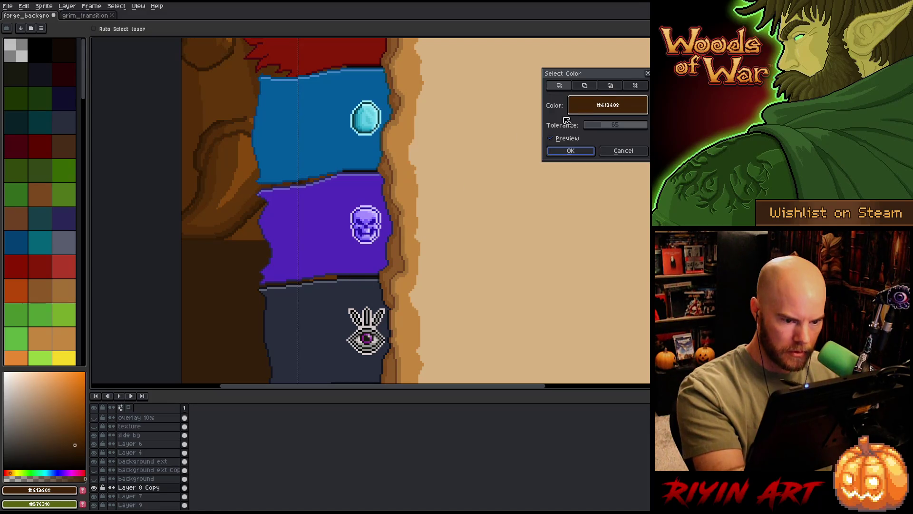
drag(591, 125, 562, 125)
click(361, 256)
click(357, 273)
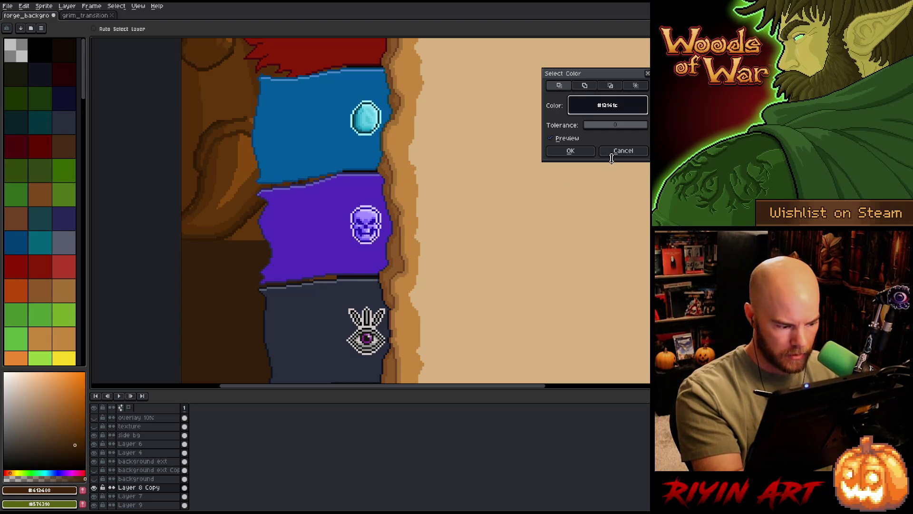
click(628, 149)
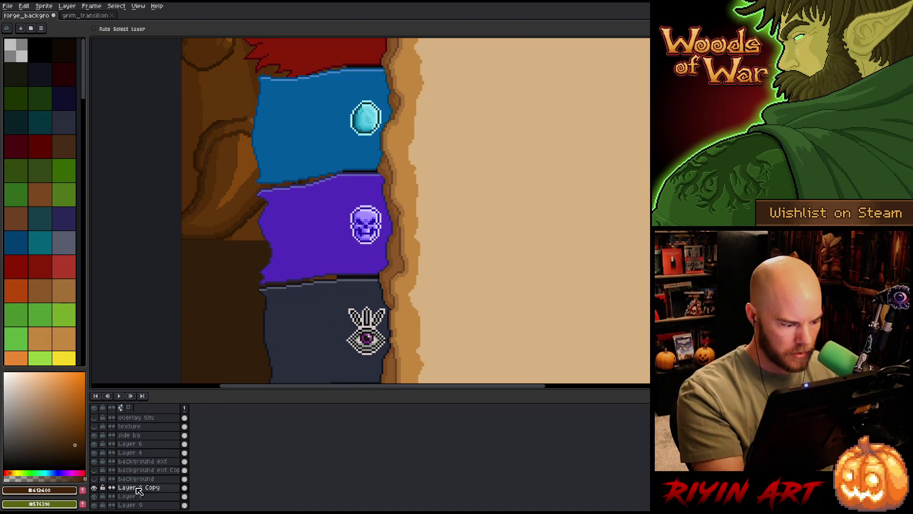
Step: Select the thin near-black #110904 lines on the background ext layer at tolerance 0
click(159, 461)
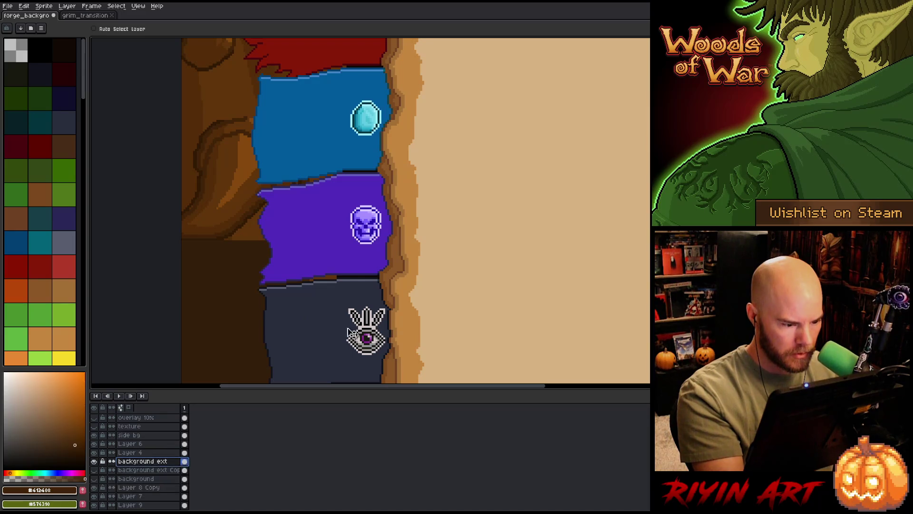
key(shift+c)
click(369, 253)
click(364, 259)
click(349, 276)
drag(600, 126, 554, 136)
click(350, 276)
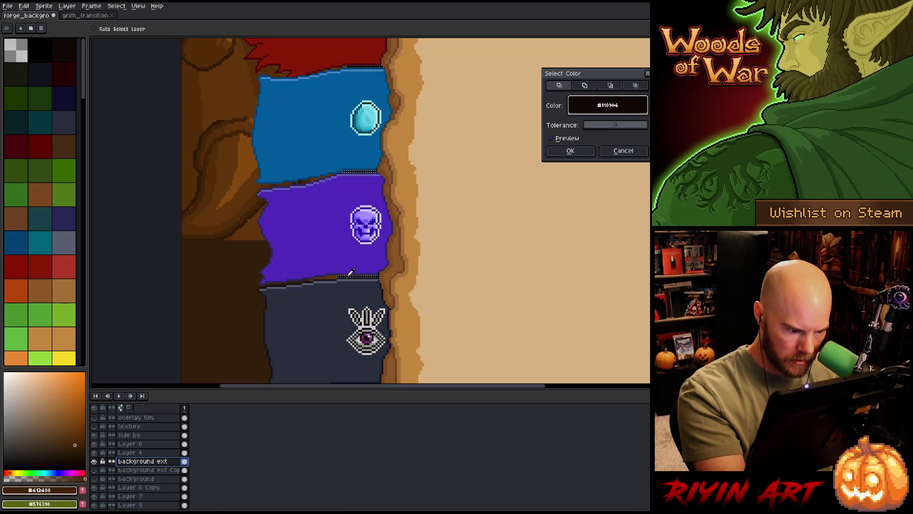
click(580, 149)
scroll(547, 175, down, 1)
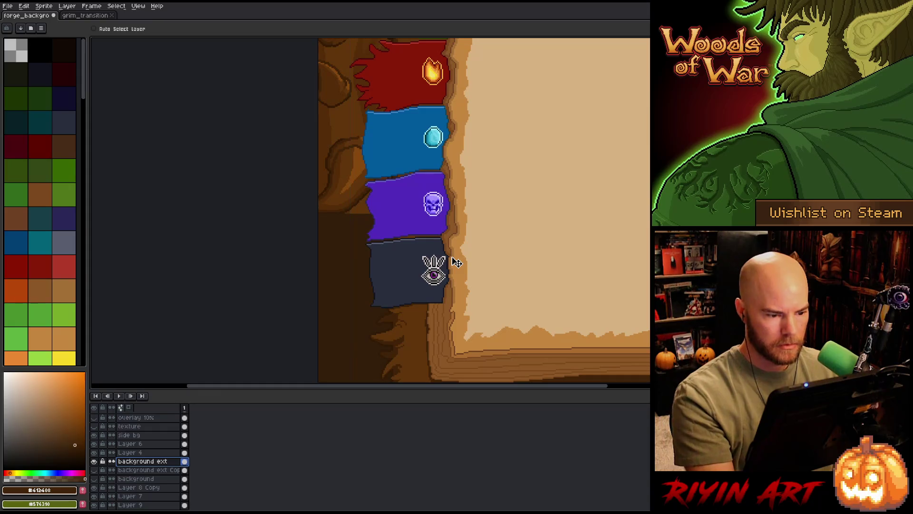
Step: Draw a dark brown edge line under the purple banner
scroll(443, 261, down, 1)
drag(442, 127, 386, 233)
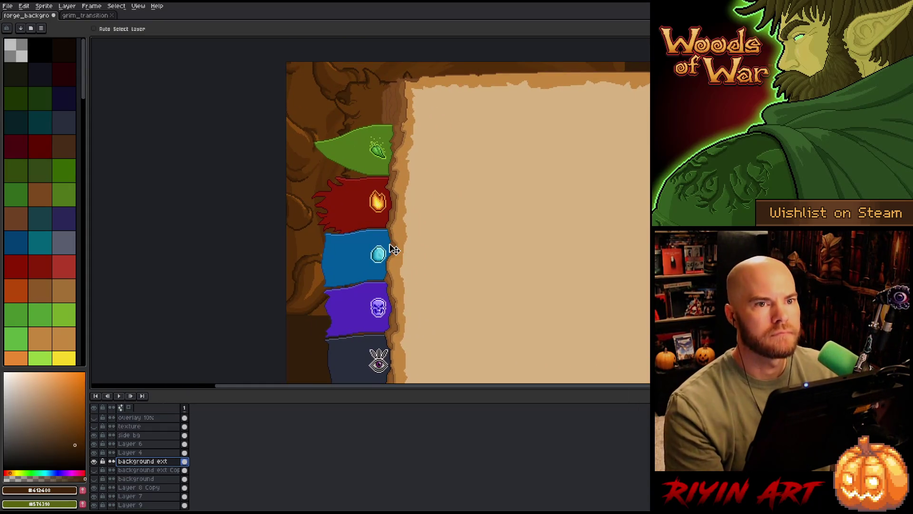
scroll(394, 248, down, 1)
mouse_move(440, 273)
mouse_down()
mouse_move(352, 208)
mouse_move(359, 242)
mouse_up()
drag(323, 176, 401, 157)
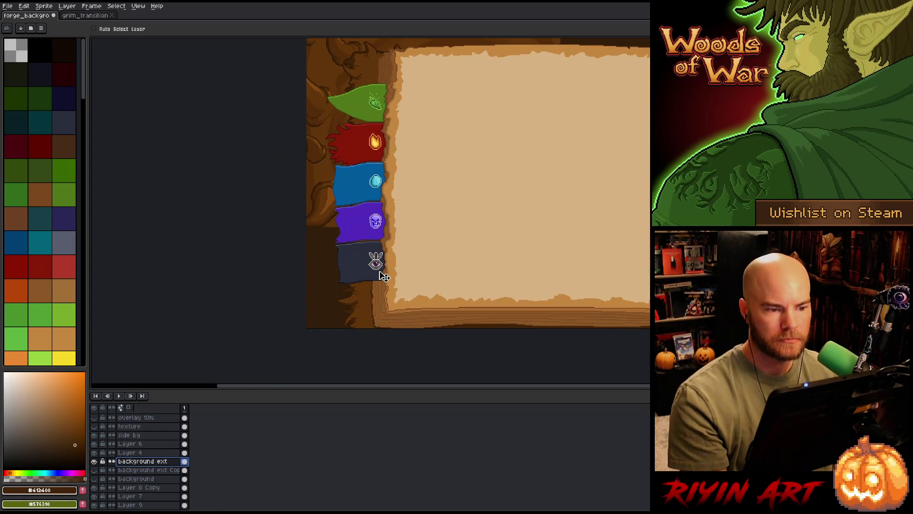
scroll(384, 276, up, 2)
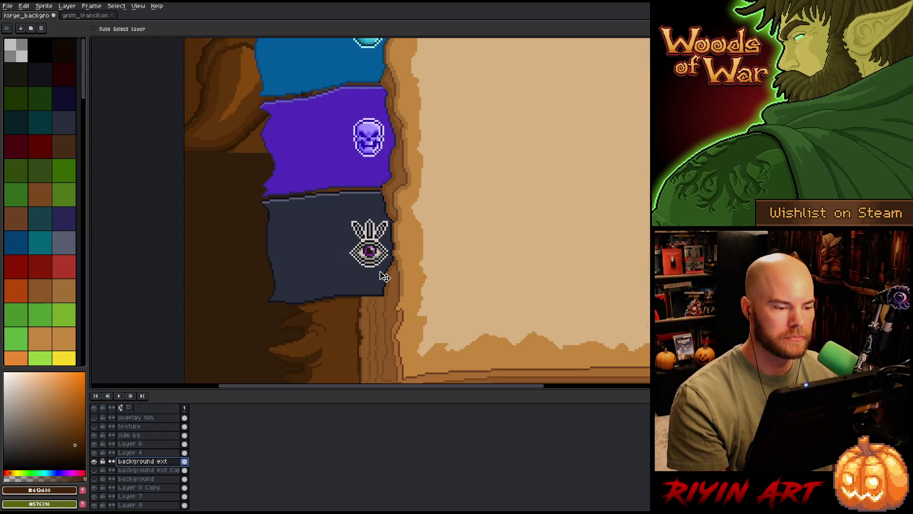
scroll(385, 276, up, 1)
key(i)
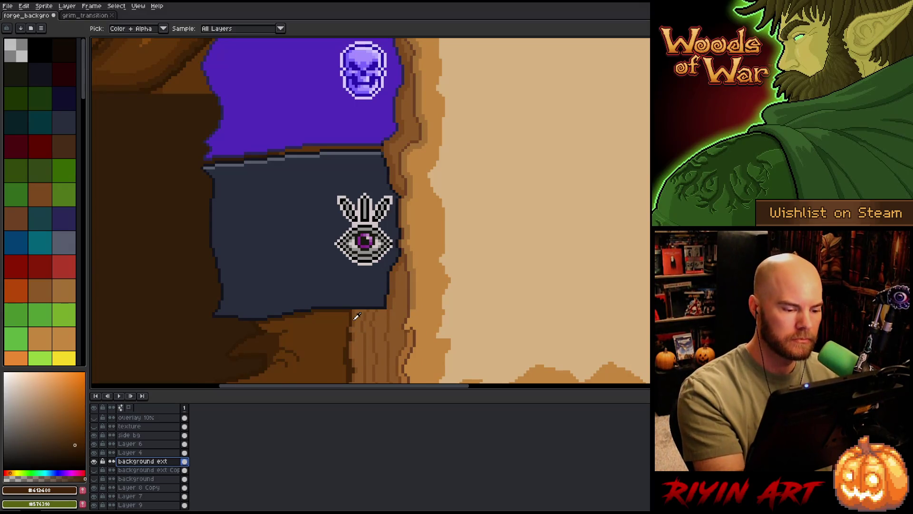
click(357, 316)
key(b)
drag(352, 139, 353, 176)
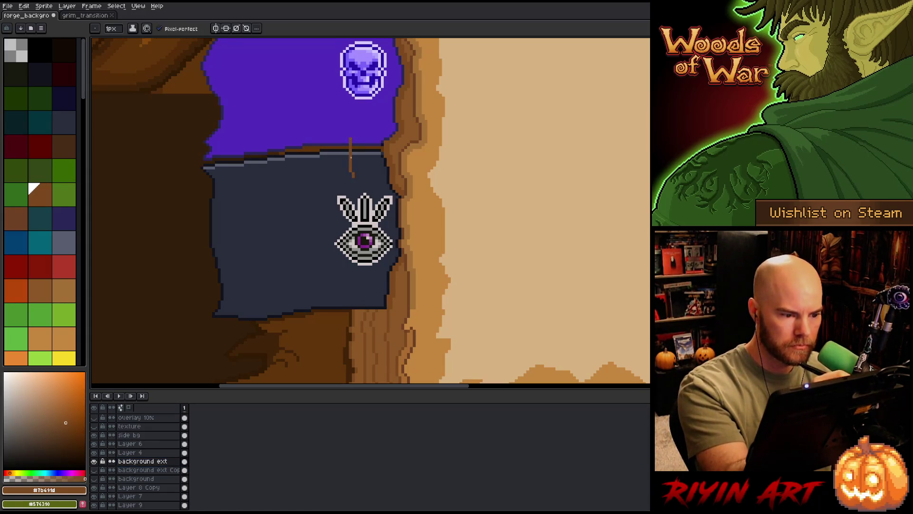
key(ctrl+z)
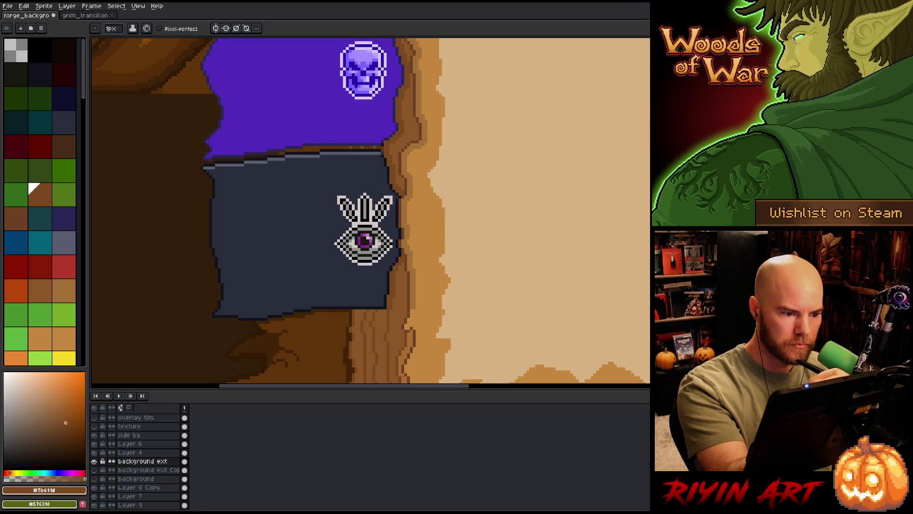
alt+click(376, 147)
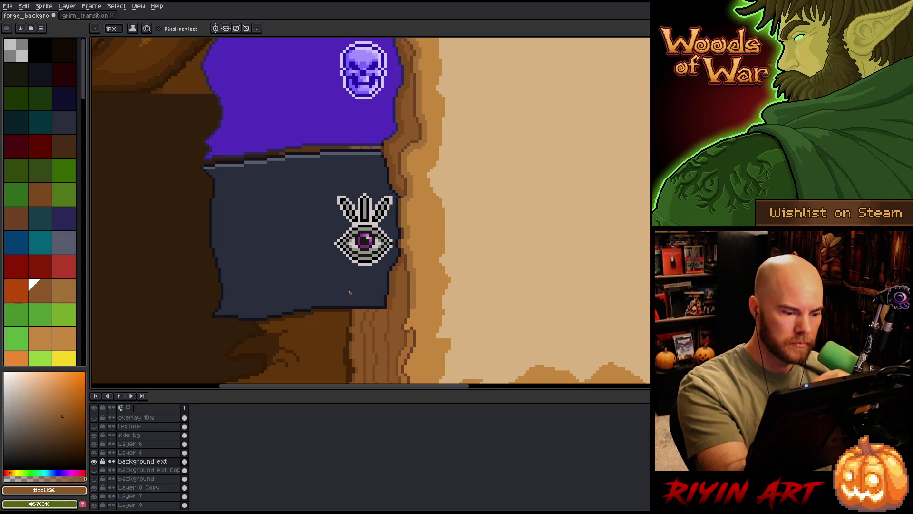
alt+click(352, 318)
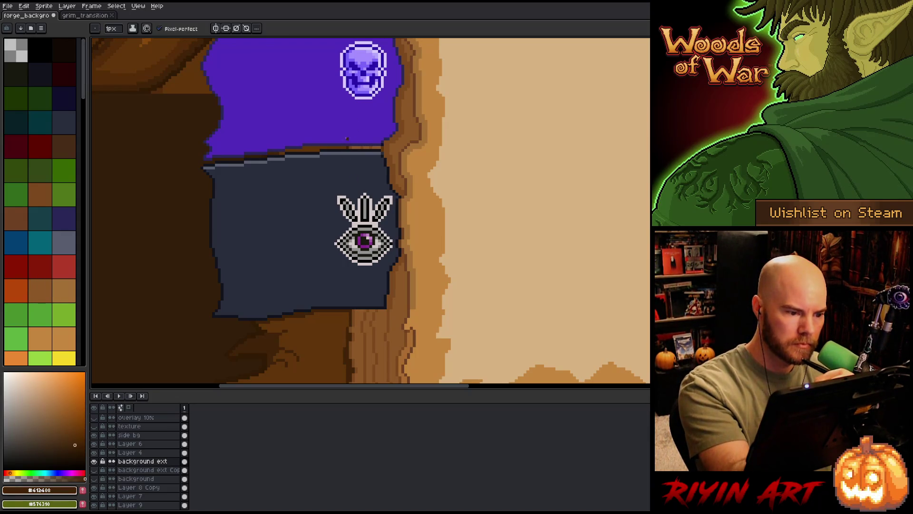
drag(347, 147, 305, 147)
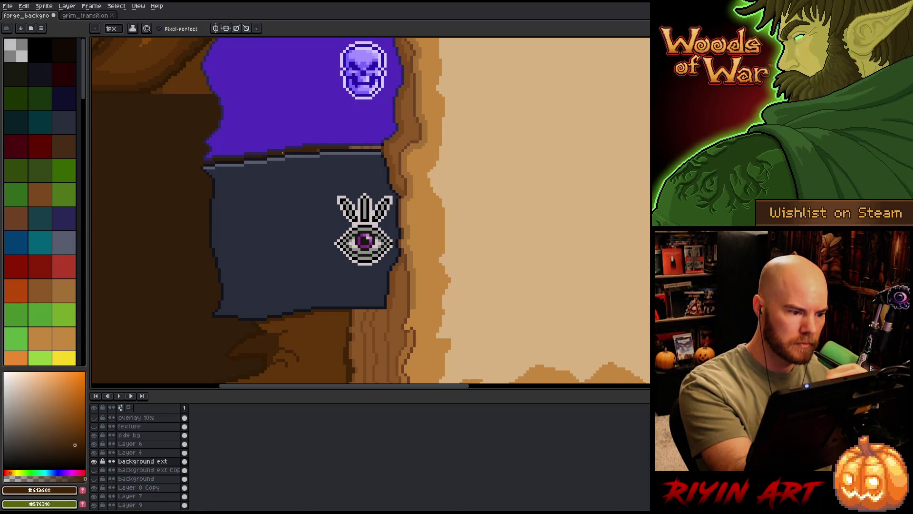
Step: Bucket-fill the dark strip between the blue and purple banners with bark brown
mouse_move(402, 170)
mouse_down()
mouse_move(435, 210)
mouse_move(399, 241)
mouse_up()
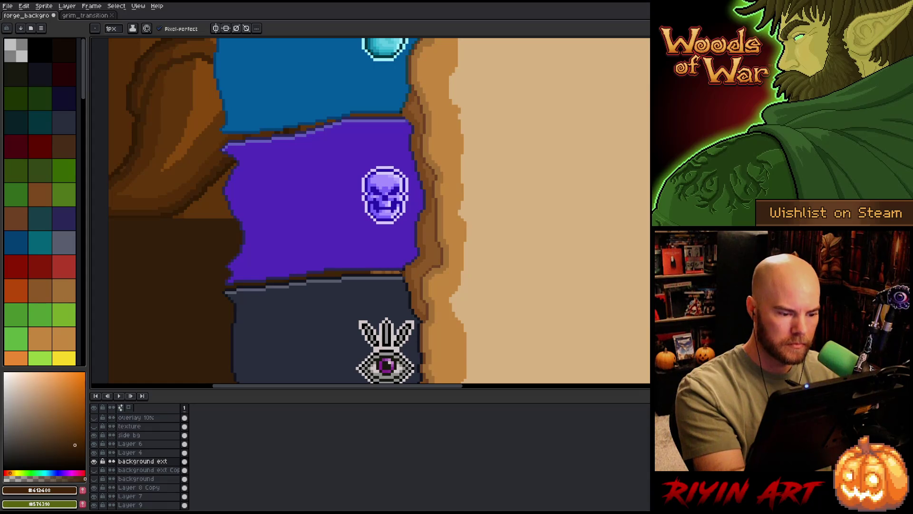
alt+click(372, 272)
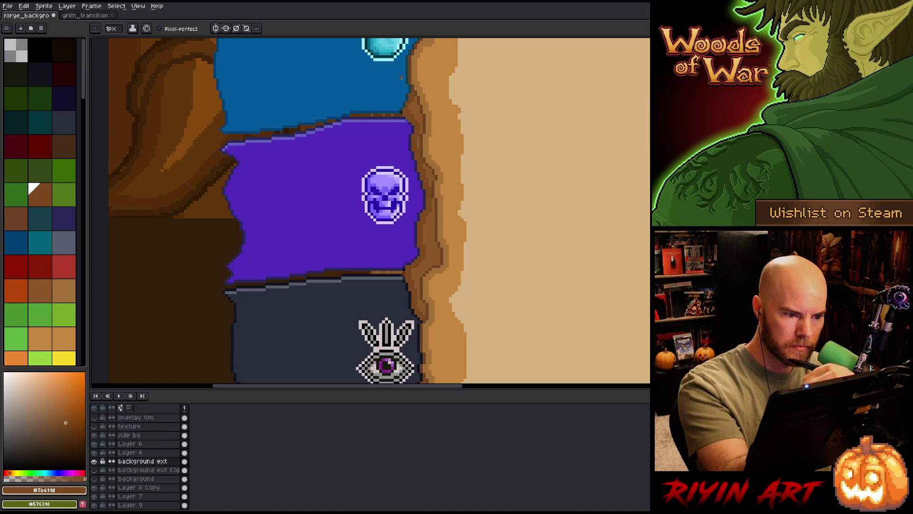
alt+click(400, 270)
key(g)
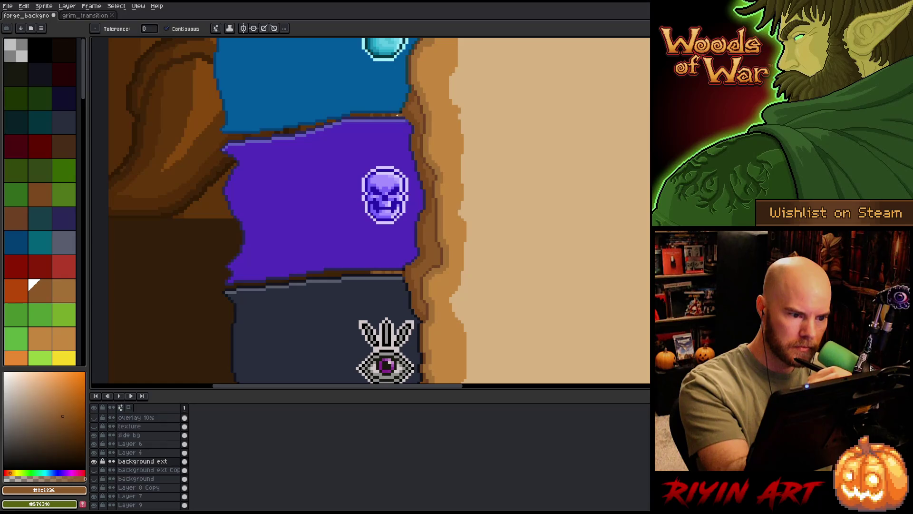
click(379, 114)
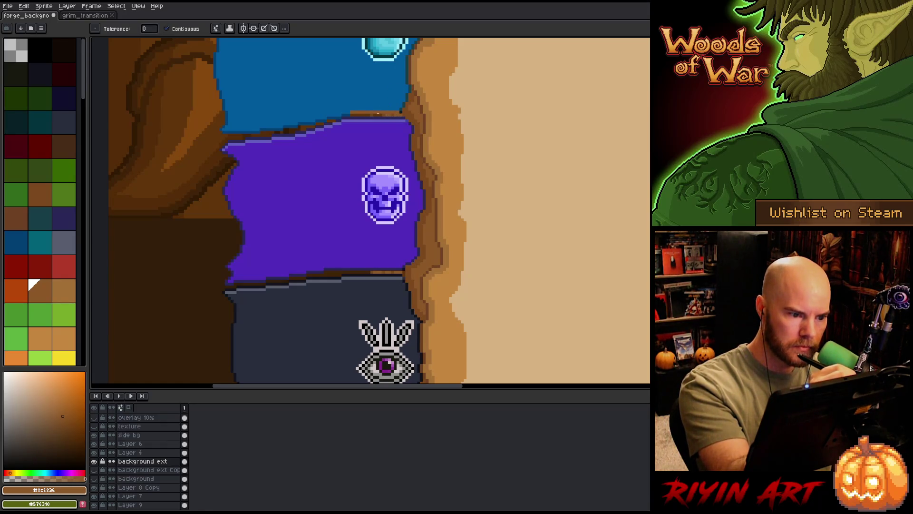
alt+click(367, 269)
key(b)
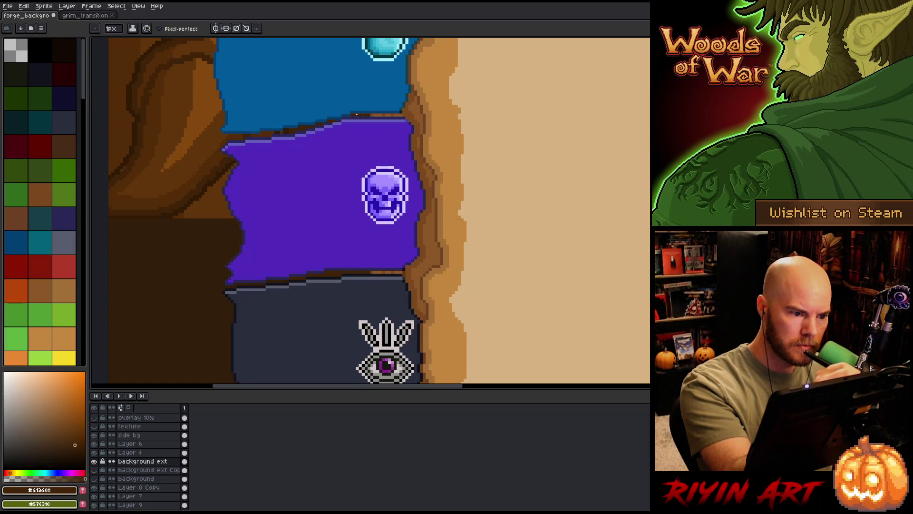
drag(418, 117, 415, 273)
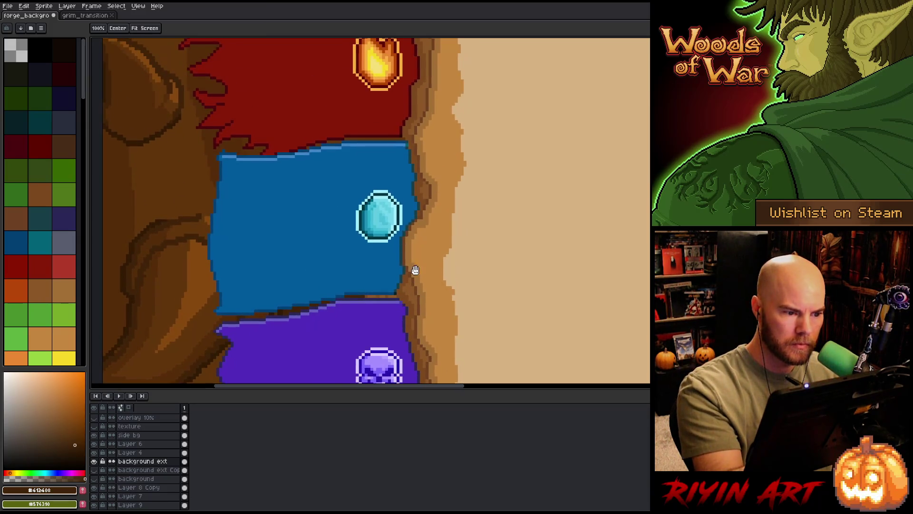
Step: Fill the strip between the red and blue banners with darker brown
alt+click(373, 294)
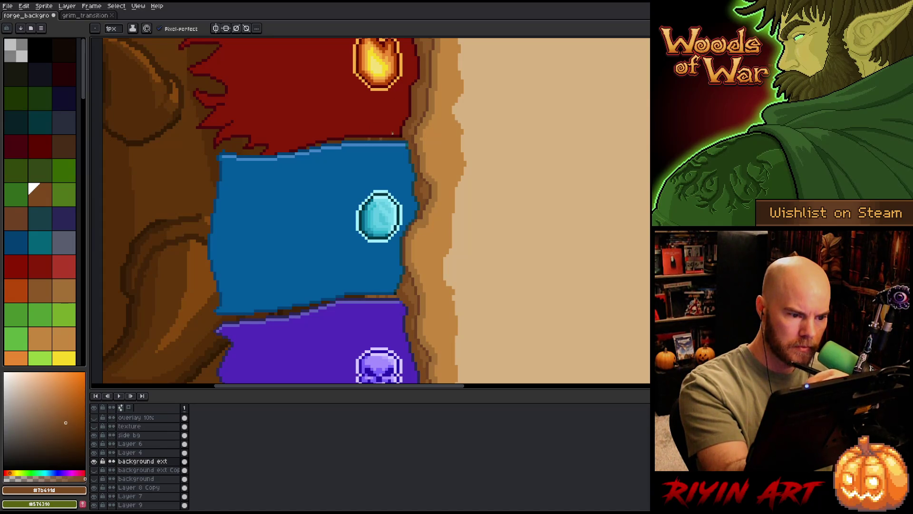
alt+click(384, 291)
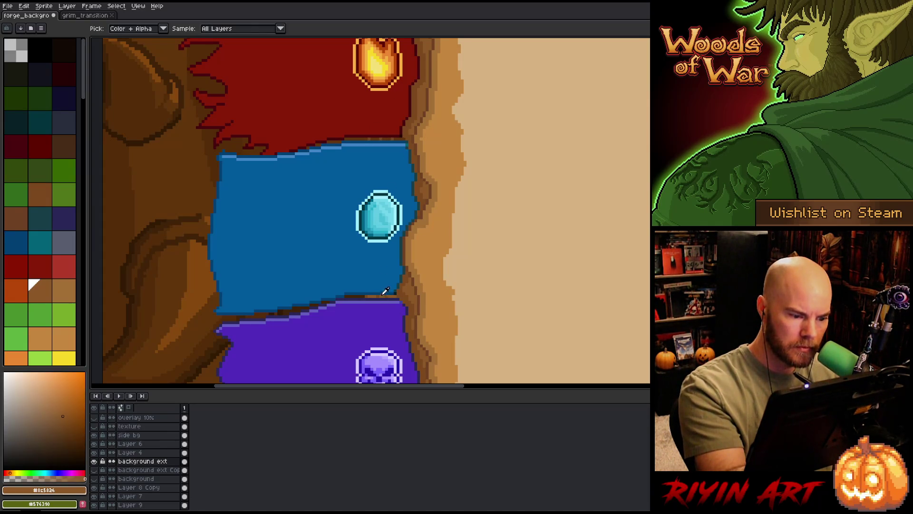
key(g)
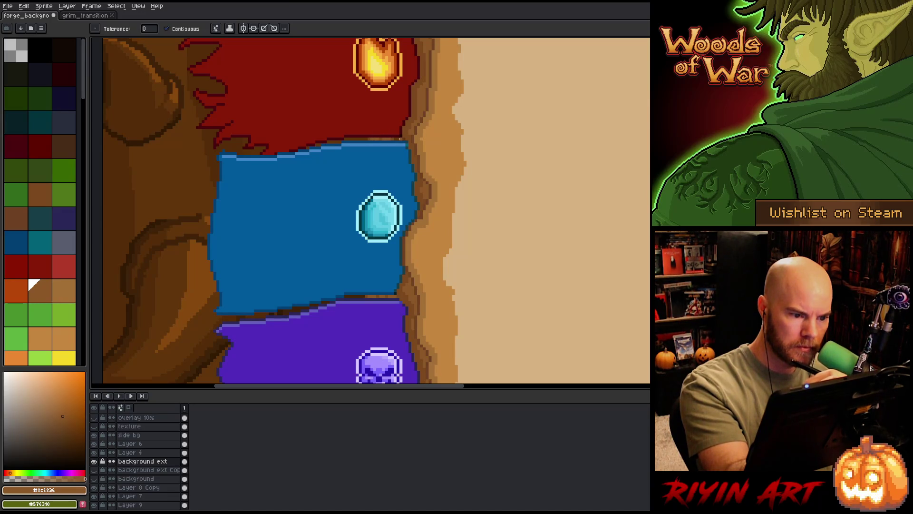
alt+click(404, 132)
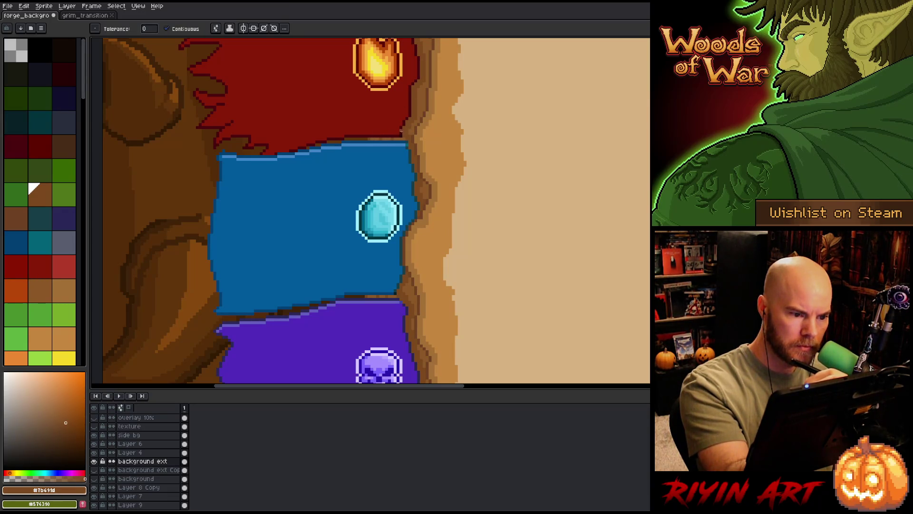
alt+click(363, 292)
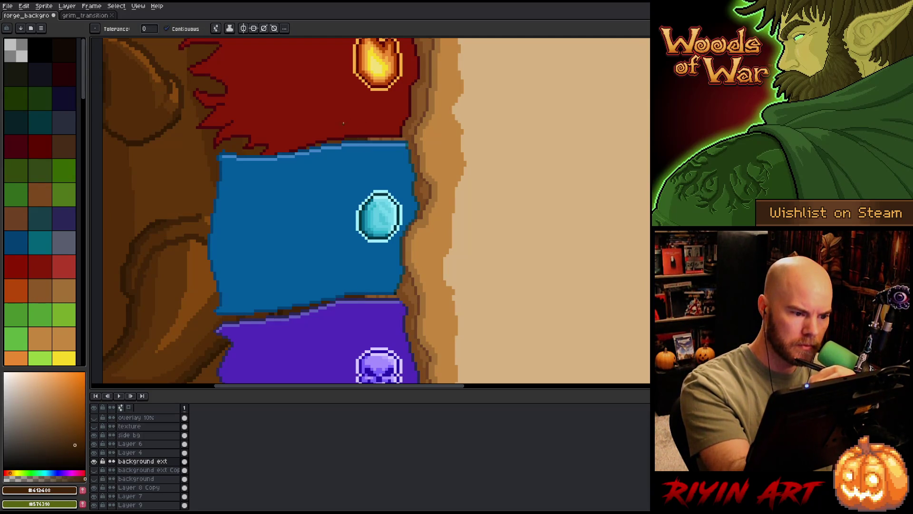
click(333, 141)
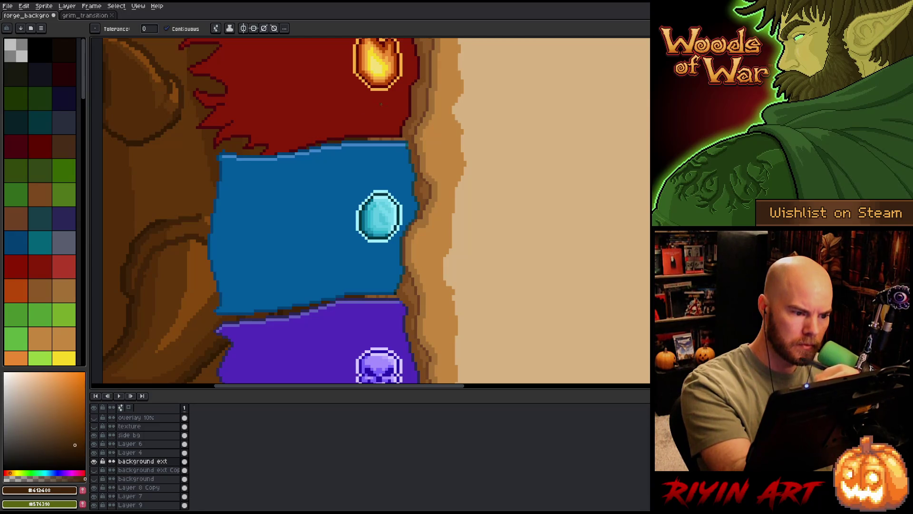
scroll(385, 252, up, 5)
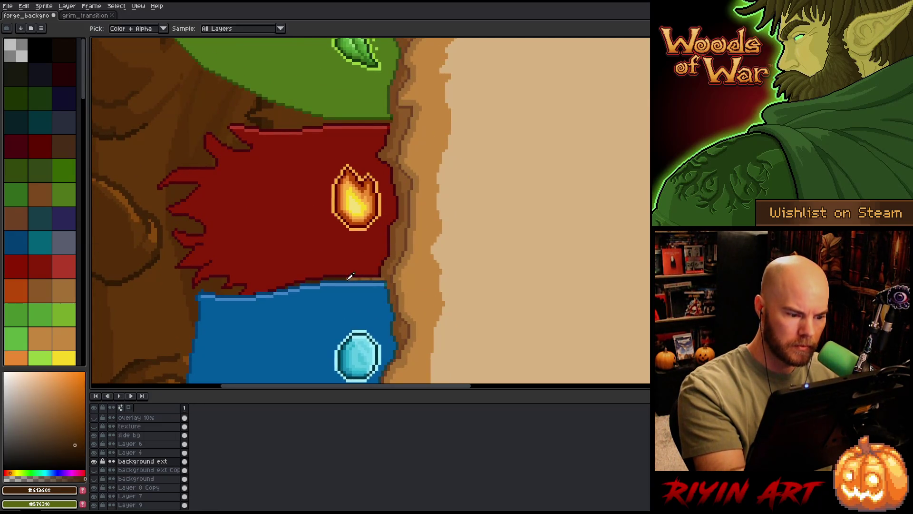
Step: Draw a dark brown #412408 line along the green/red banner border
alt+click(351, 276)
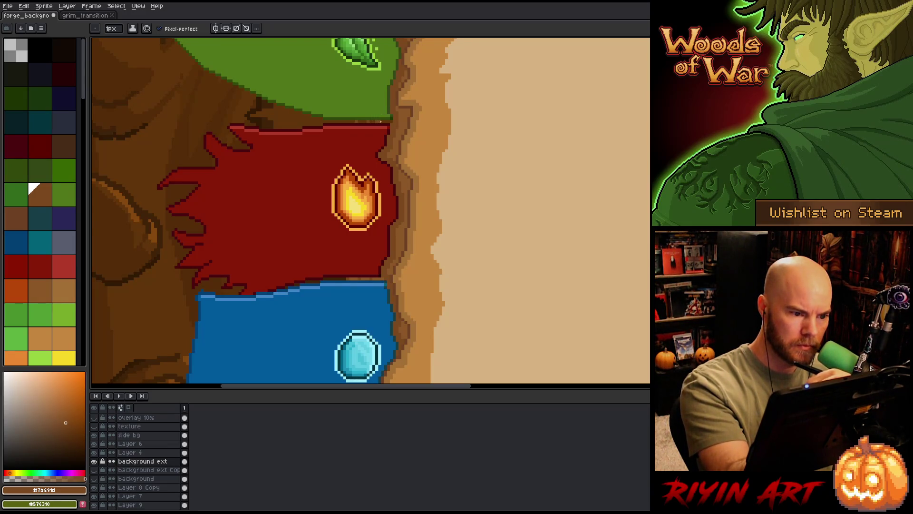
alt+click(370, 276)
key(g)
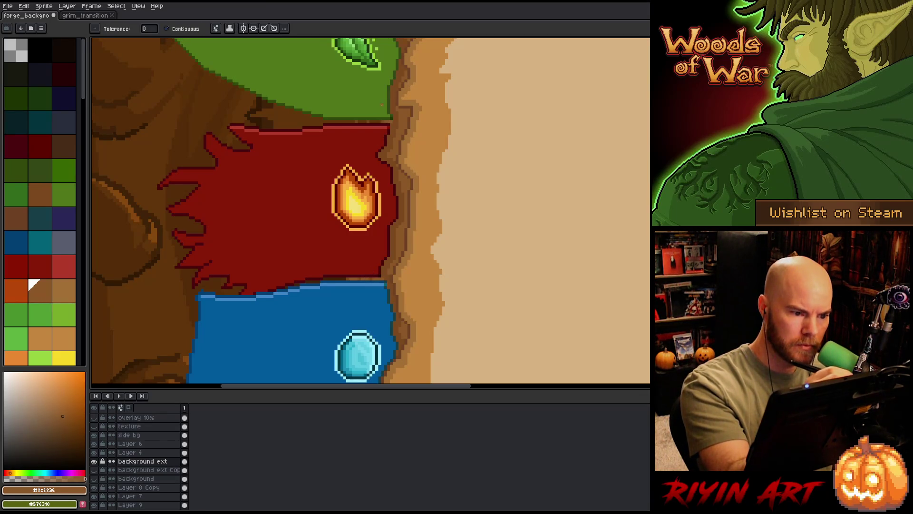
alt+click(353, 118)
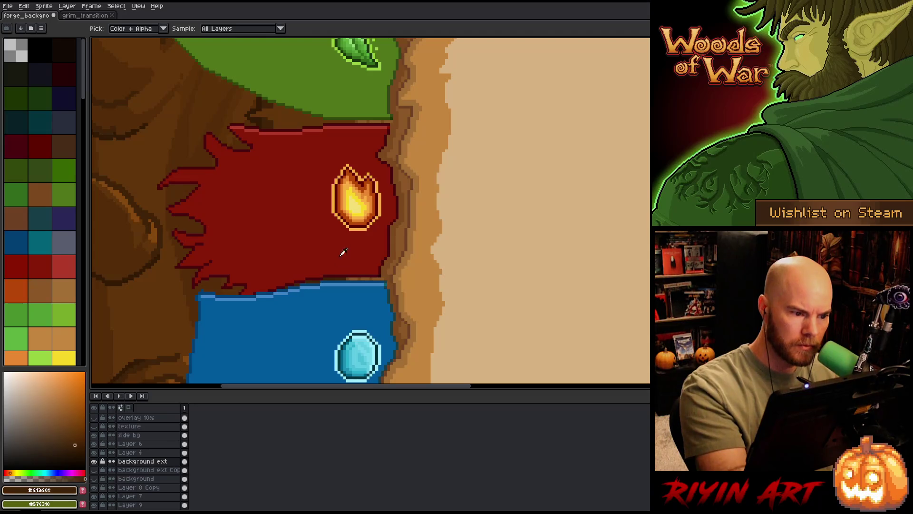
key(b)
drag(348, 116, 323, 116)
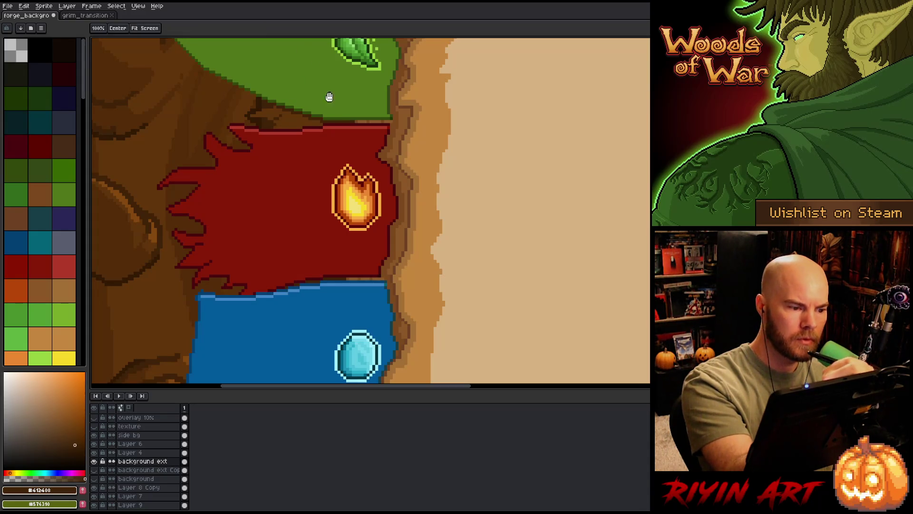
Step: Bring the green leaf banner into view and sample the bark browns from the spine
drag(326, 87, 318, 220)
alt+click(288, 243)
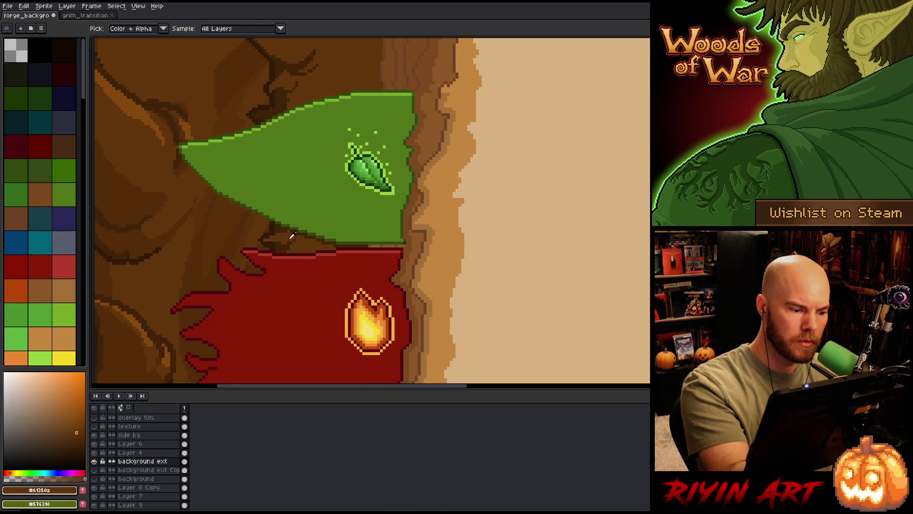
key(b)
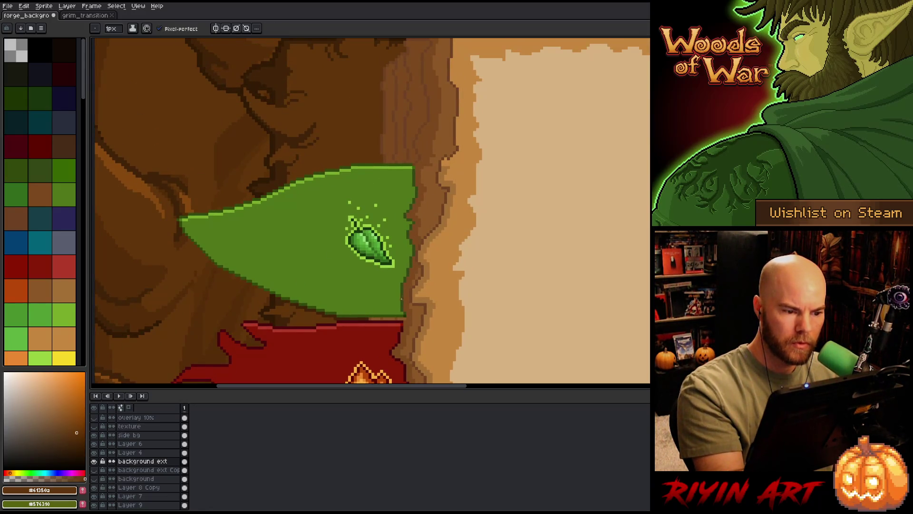
alt+click(393, 144)
key(g)
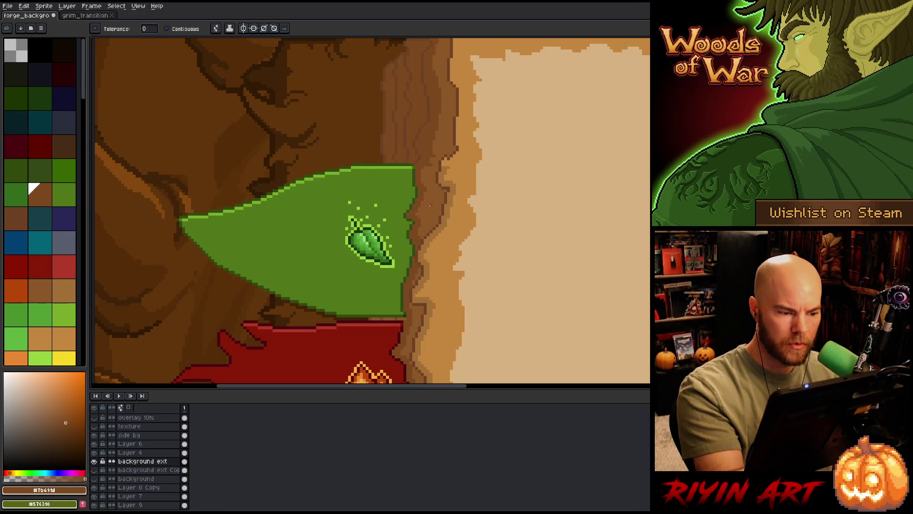
scroll(429, 205, down, 3)
Step: Zoom onto the green banner's top edge and add a short dark-brown stroke above it
drag(434, 223, 343, 135)
mouse_move(315, 78)
mouse_down()
mouse_move(372, 221)
mouse_move(372, 212)
mouse_up()
scroll(372, 221, up, 3)
alt+click(333, 147)
key(b)
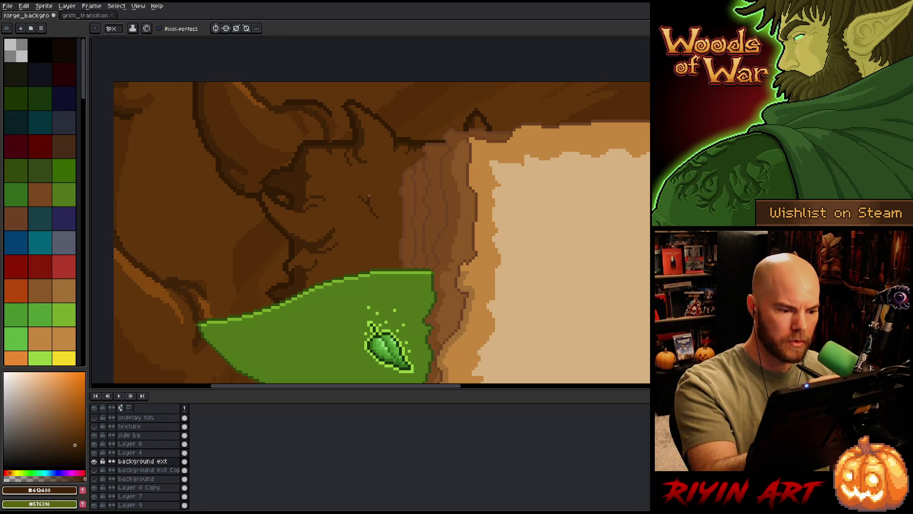
alt+click(374, 214)
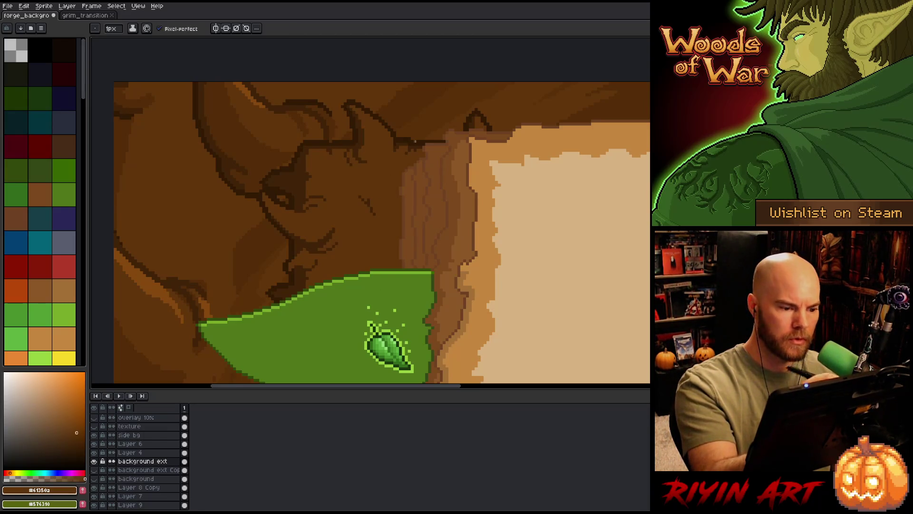
scroll(415, 142, down, 5)
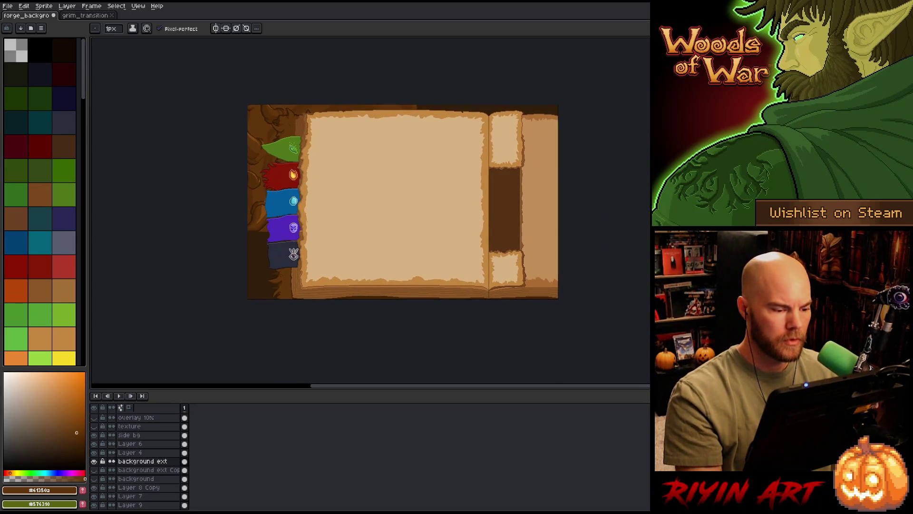
Step: Sample darker bark browns near the eye tab and spine, then return to the Pencil
scroll(284, 227, up, 4)
alt+click(238, 236)
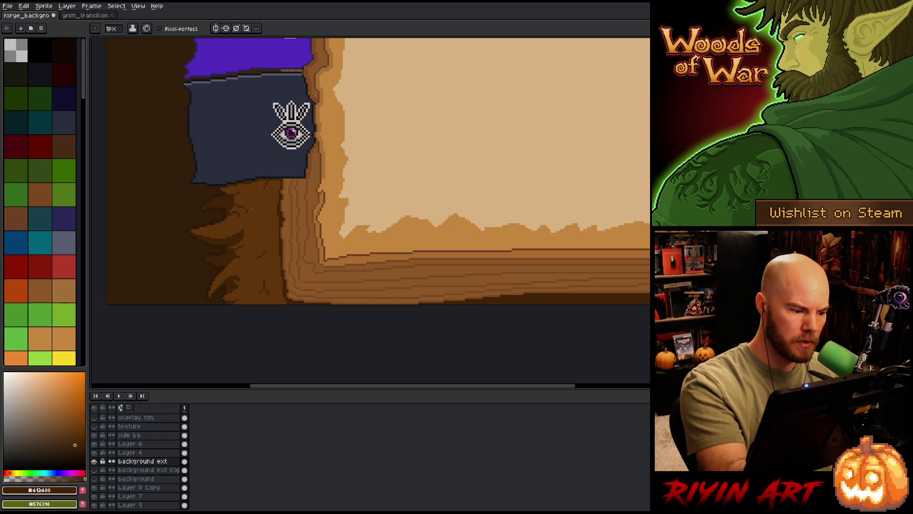
alt+click(226, 247)
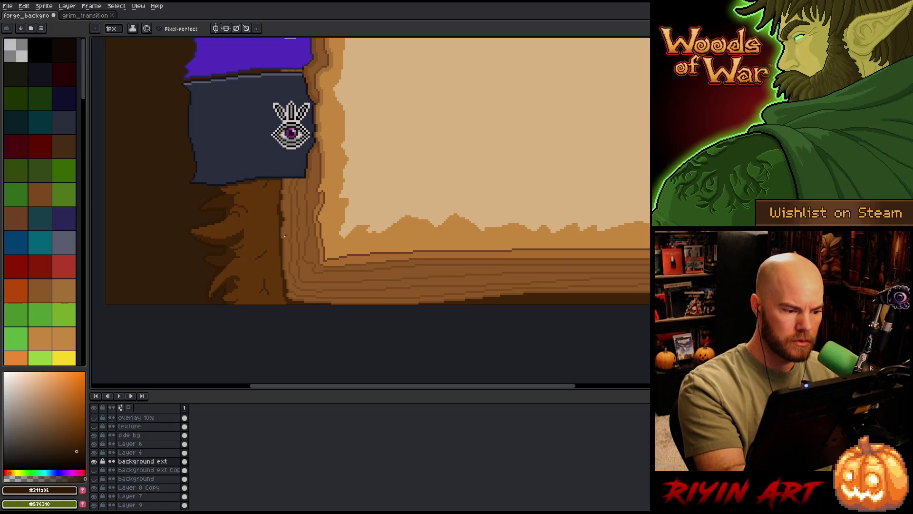
scroll(301, 227, down, 3)
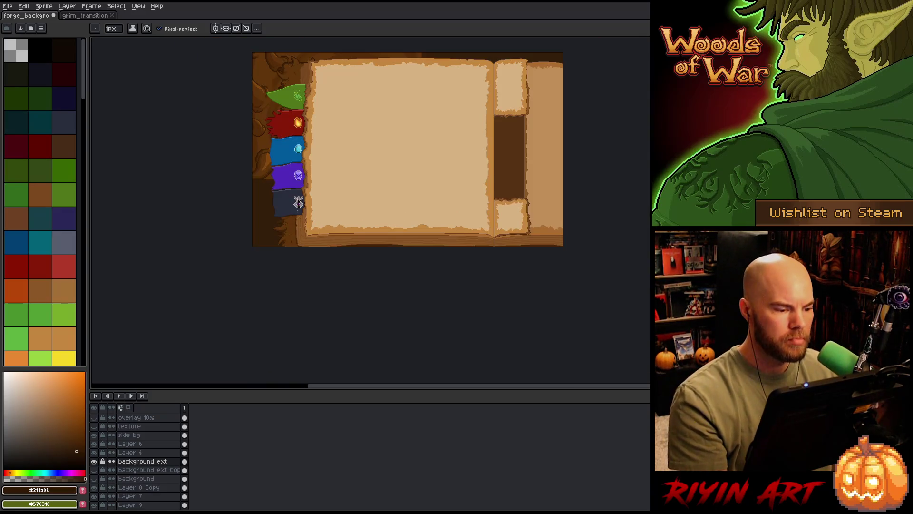
scroll(297, 207, up, 2)
mouse_move(298, 205)
mouse_down()
mouse_move(286, 304)
mouse_move(326, 200)
mouse_move(285, 261)
mouse_move(314, 147)
mouse_up()
key(b)
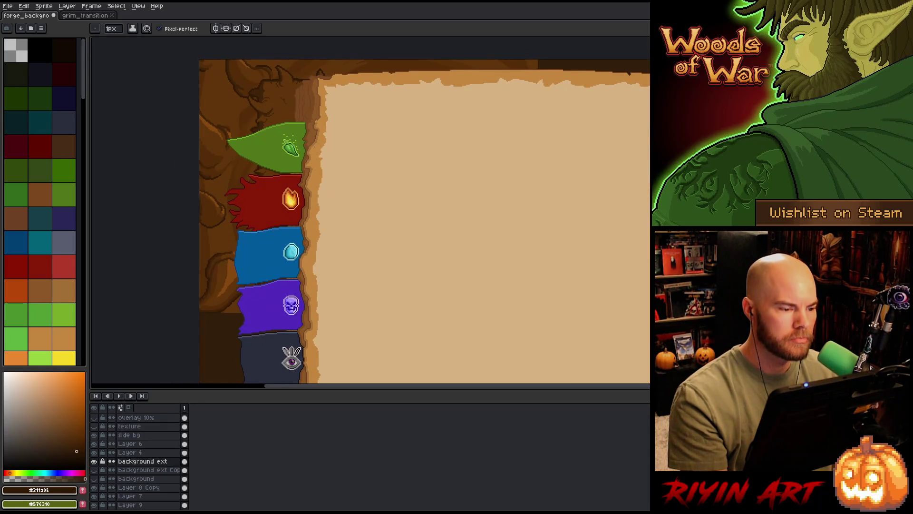
scroll(285, 152, up, 3)
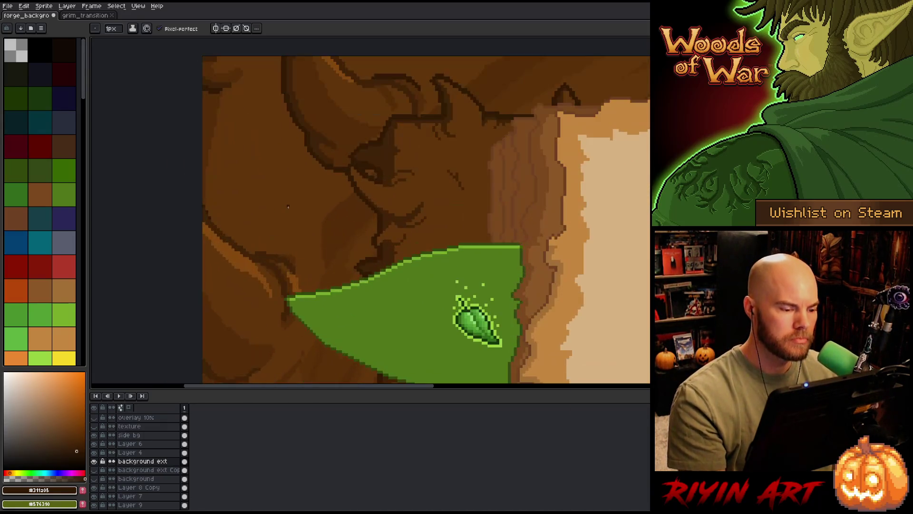
key(i)
click(233, 345)
key(b)
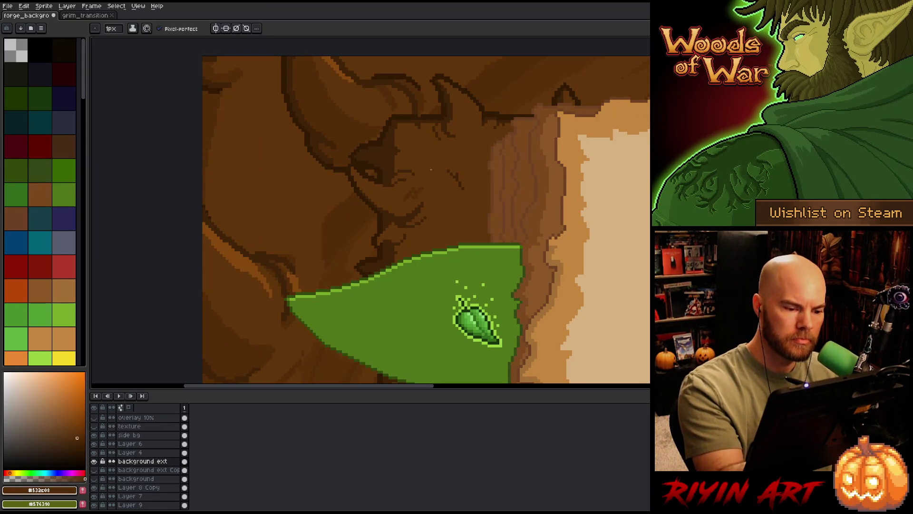
Step: Reposition the view so the purple and navy tabs sit close to the green tab
key(w)
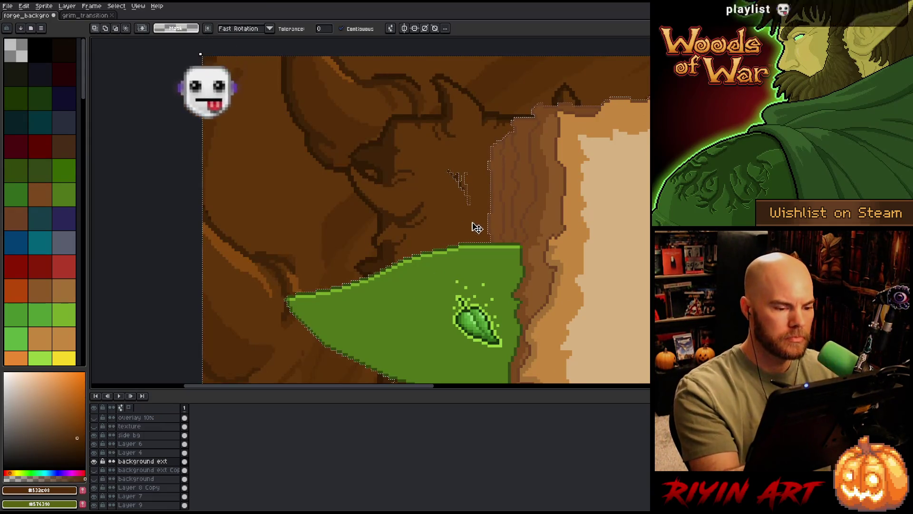
key(v)
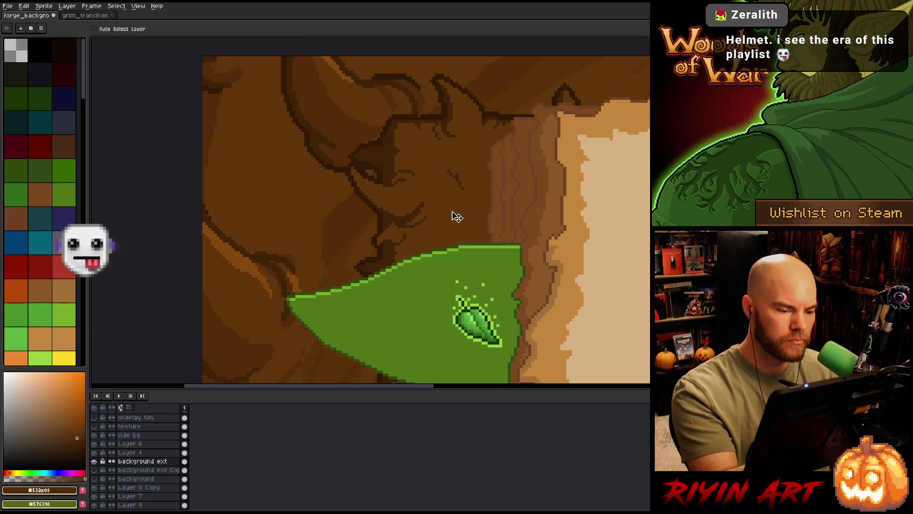
scroll(497, 216, down, 5)
scroll(497, 215, right, 3)
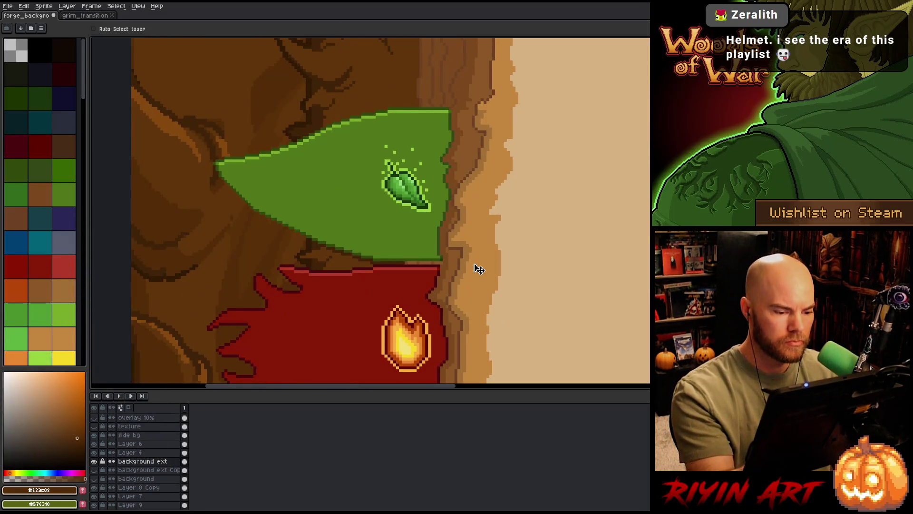
scroll(478, 269, up, 3)
scroll(360, 236, down, 2)
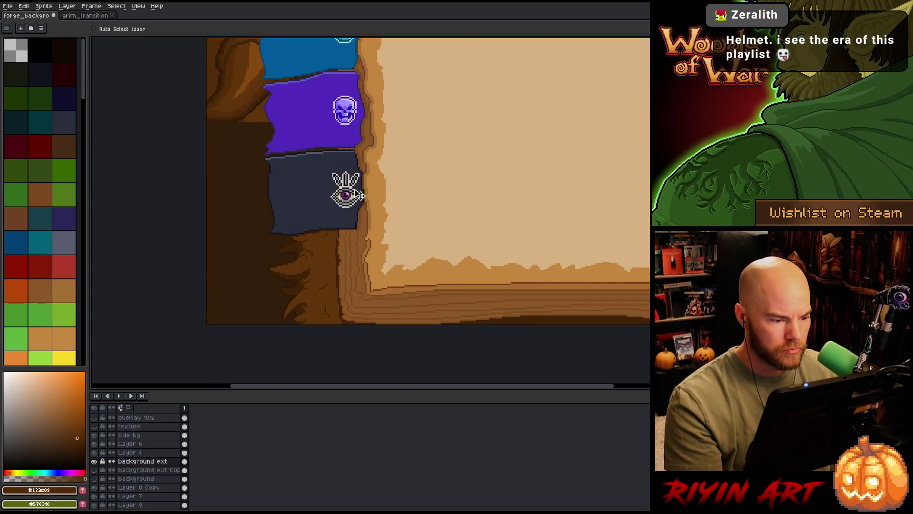
drag(360, 236, 365, 298)
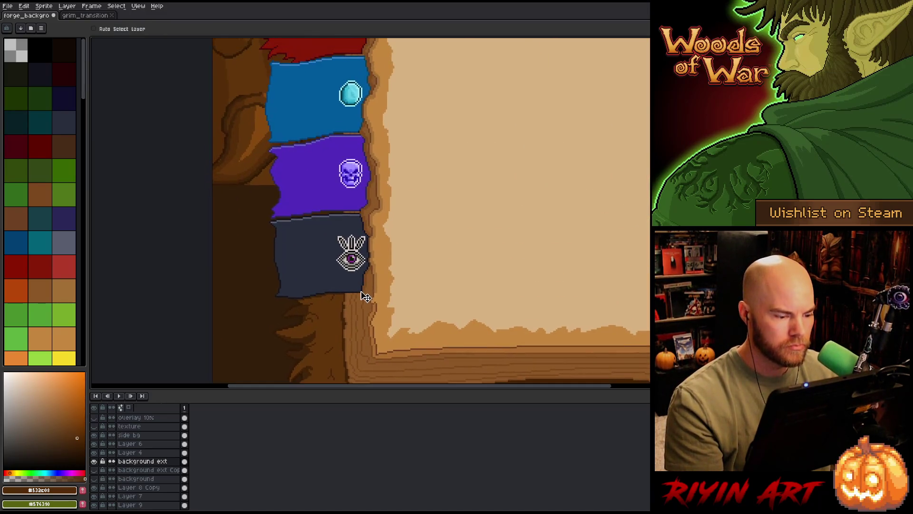
scroll(364, 298, up, 1)
scroll(364, 298, up, 2)
scroll(363, 291, down, 1)
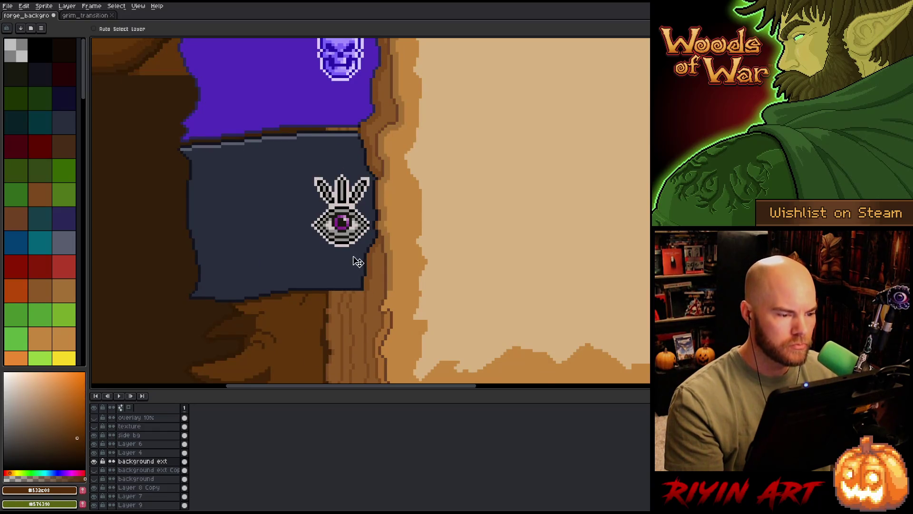
scroll(349, 200, down, 2)
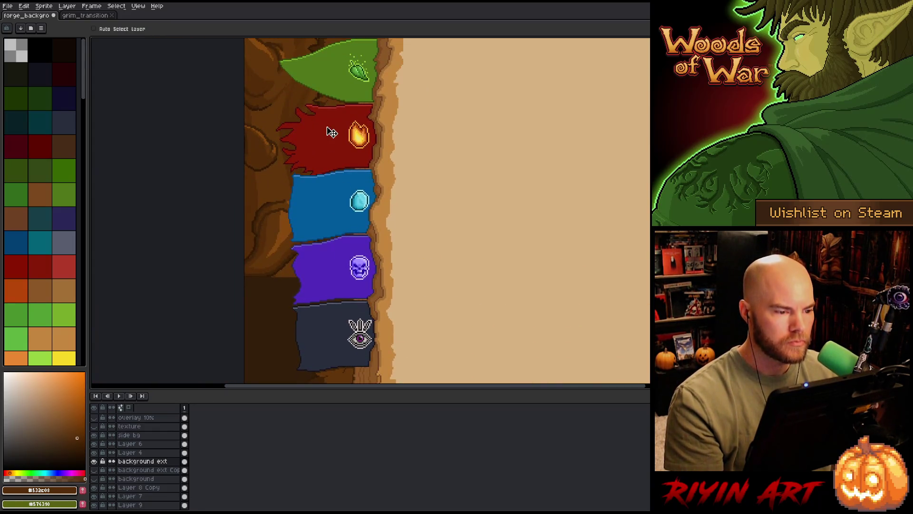
scroll(333, 125, down, 1)
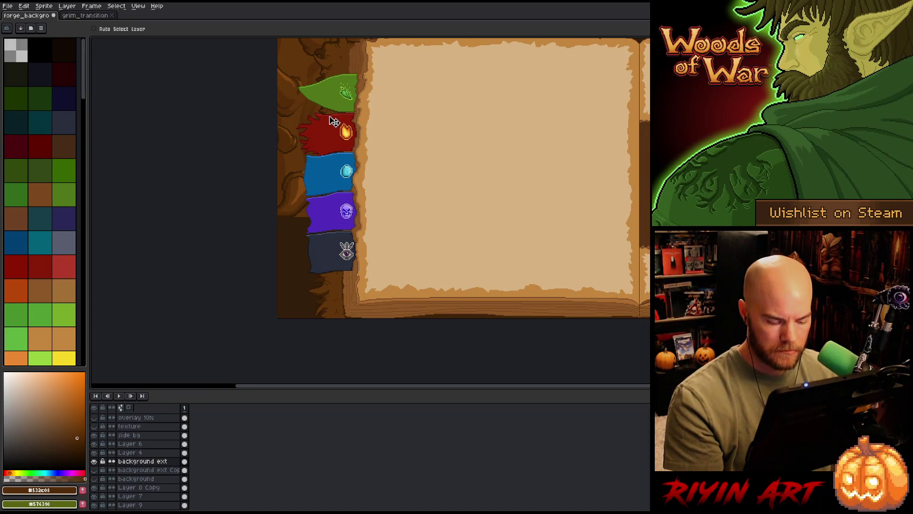
Step: Draw a rectangular marquee around the column of tabs, from the green tab down to navy
key(m)
mouse_move(327, 96)
mouse_down()
mouse_move(350, 250)
mouse_move(360, 251)
mouse_up()
scroll(347, 251, up, 3)
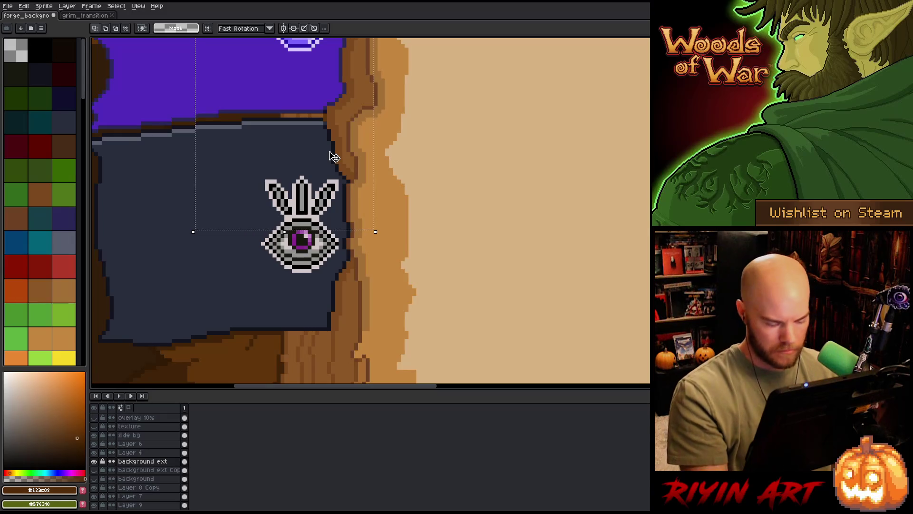
Step: Try Replace Color on the selection with the dark outline and brown edge, then cancel it
key(shift+r)
click(299, 293)
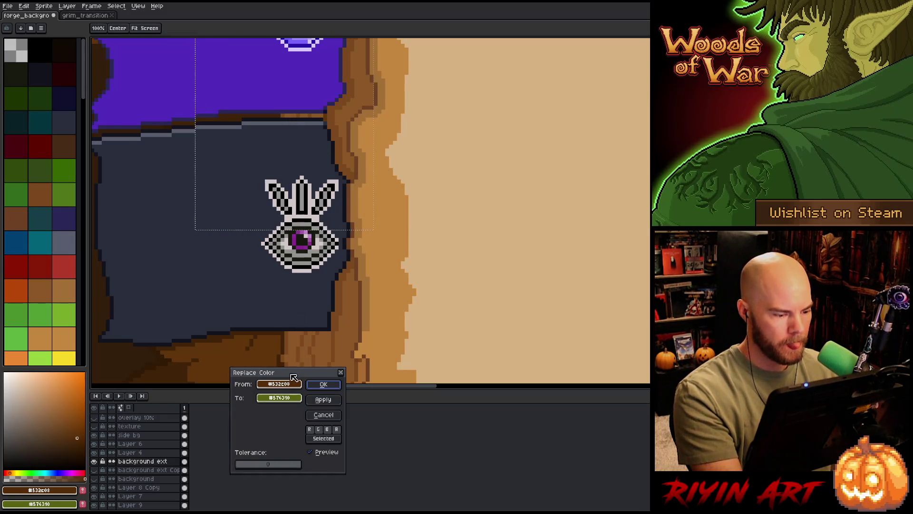
click(310, 116)
click(312, 112)
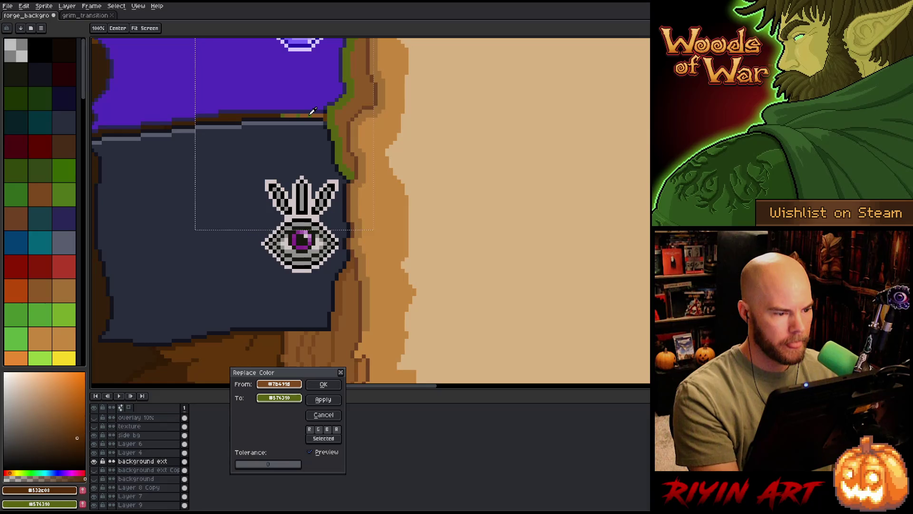
click(331, 415)
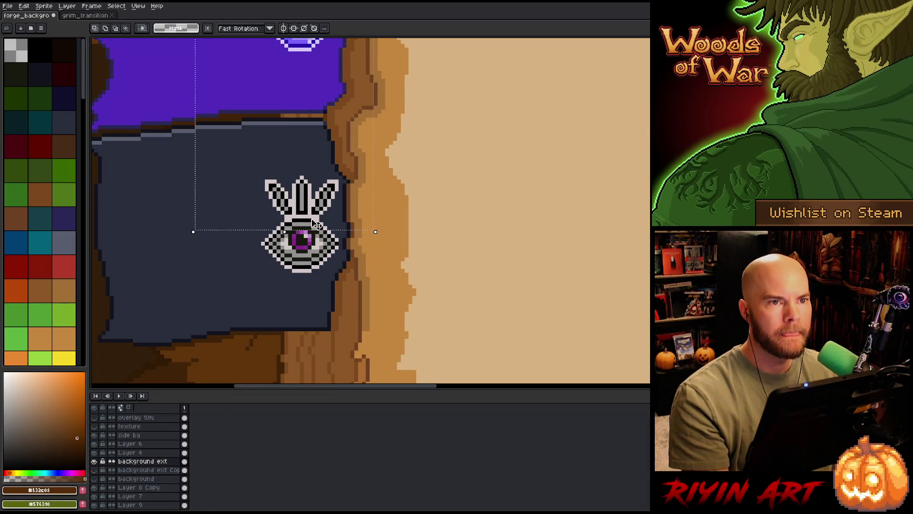
scroll(315, 218, down, 2)
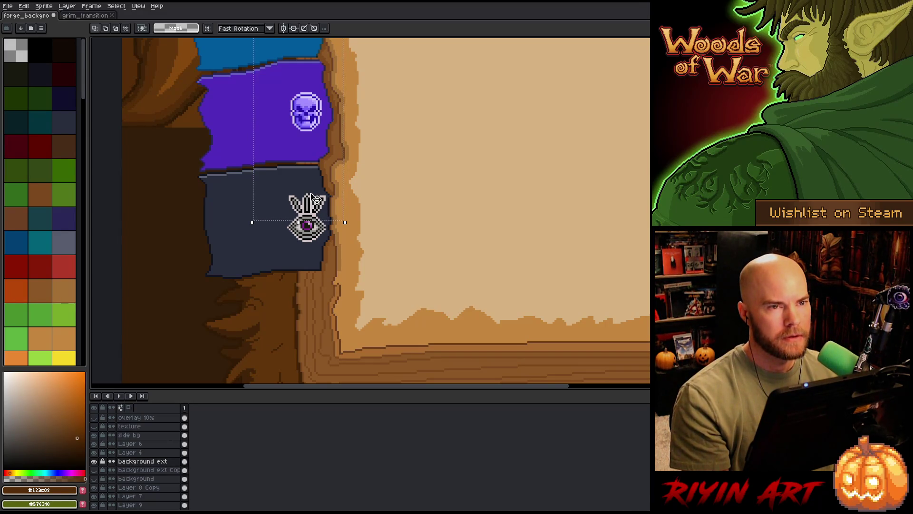
scroll(320, 191, down, 2)
Step: Select the purple, three upper and blue banners' right edges, cutting a notch beside the flame
scroll(343, 245, up, 3)
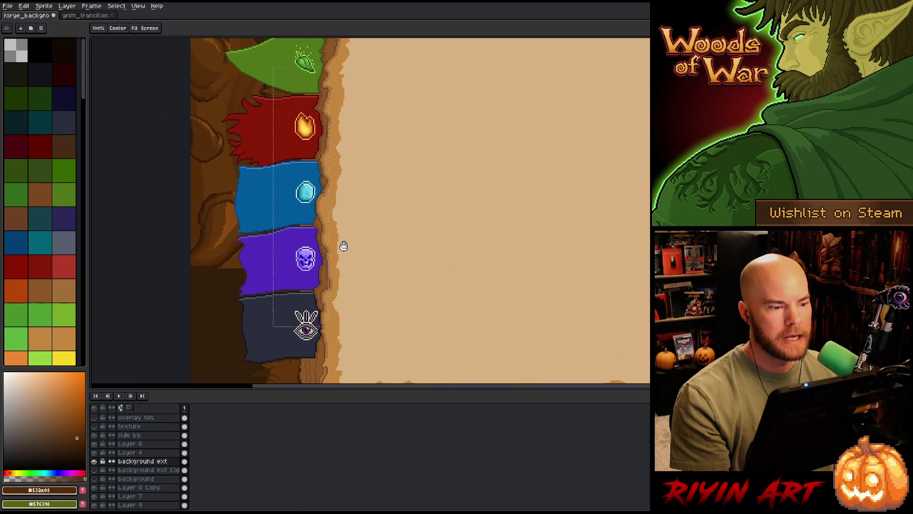
scroll(326, 320, up, 3)
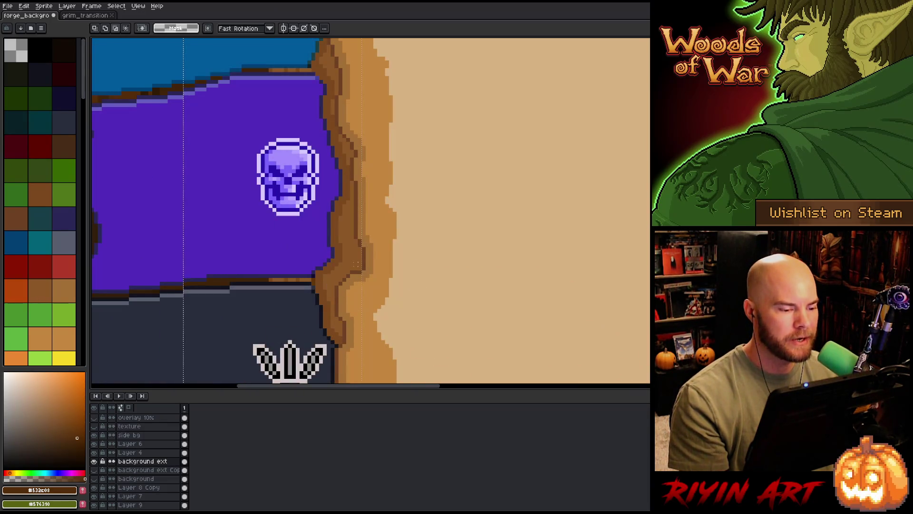
drag(349, 302, 312, 339)
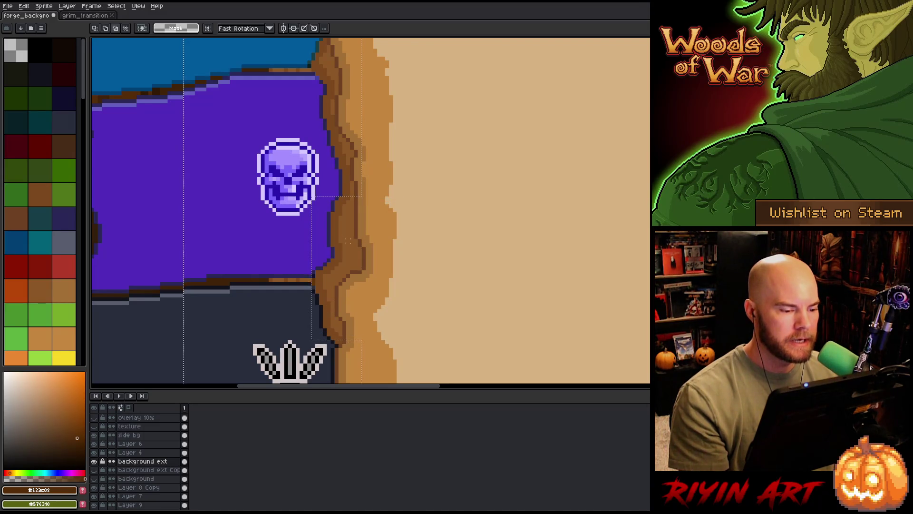
scroll(366, 169, down, 2)
drag(391, 68, 340, 219)
drag(379, 141, 386, 375)
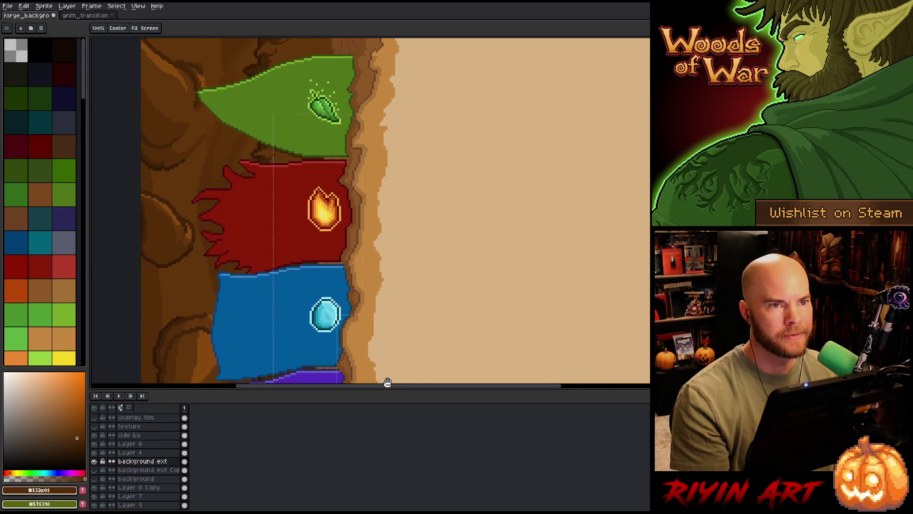
drag(381, 219, 343, 299)
drag(376, 198, 333, 262)
Step: Add a tall spine strip, remove a block near the green banner, and extend along the red edge
scroll(357, 277, up, 3)
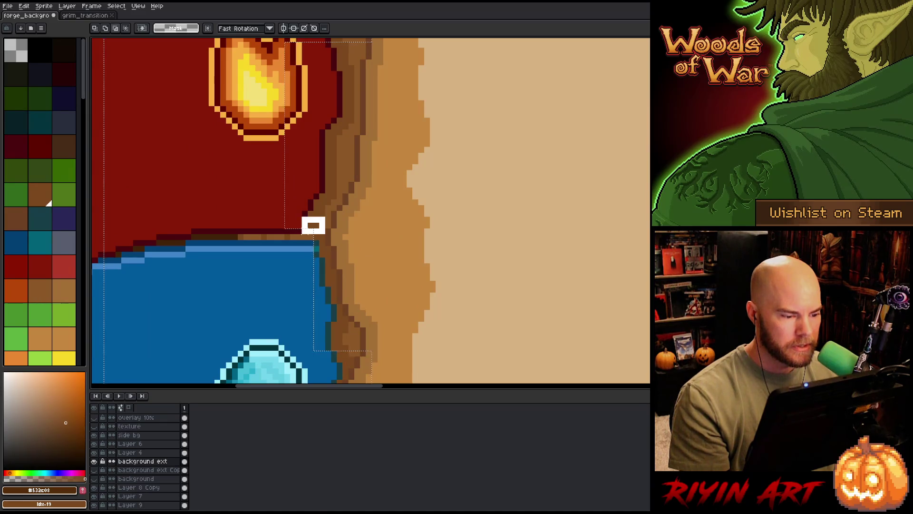
scroll(378, 157, down, 3)
scroll(369, 259, up, 3)
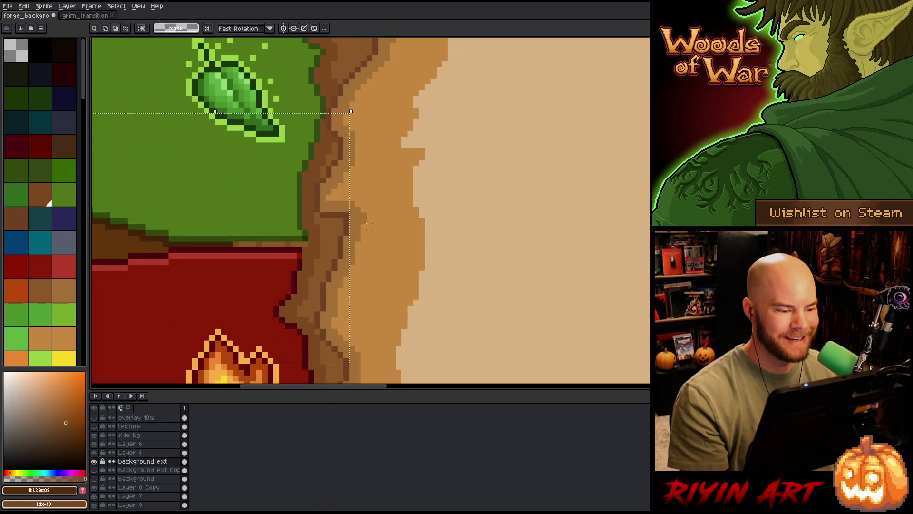
mouse_move(375, 148)
mouse_down()
mouse_move(320, 316)
mouse_move(308, 323)
mouse_up()
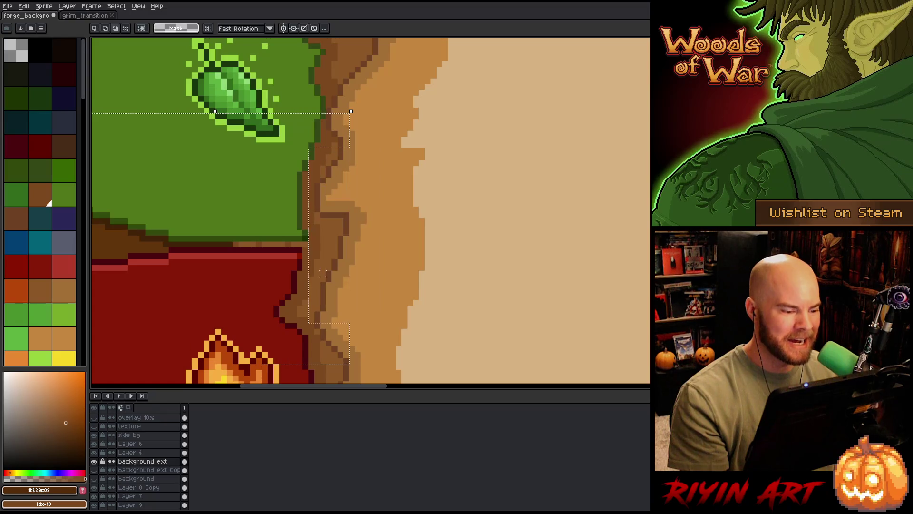
drag(366, 96, 273, 241)
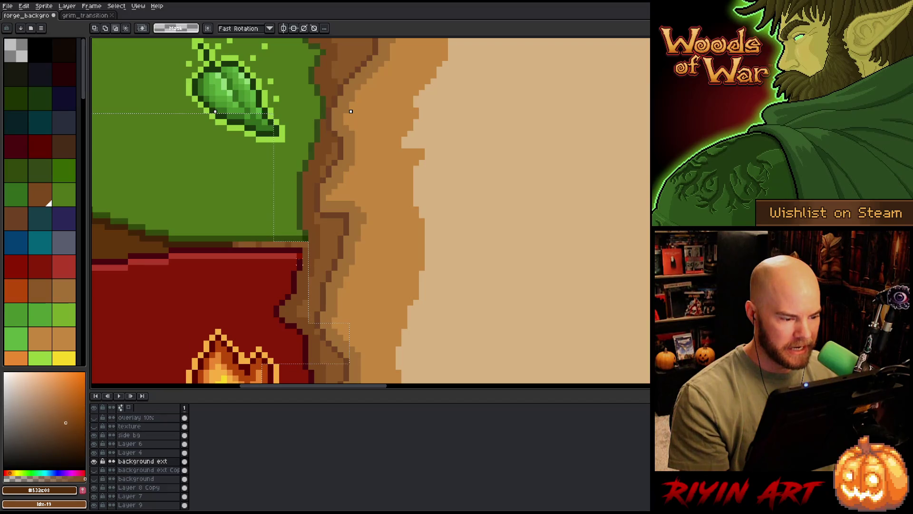
drag(291, 247, 376, 326)
drag(259, 290, 405, 373)
scroll(368, 187, down, 3)
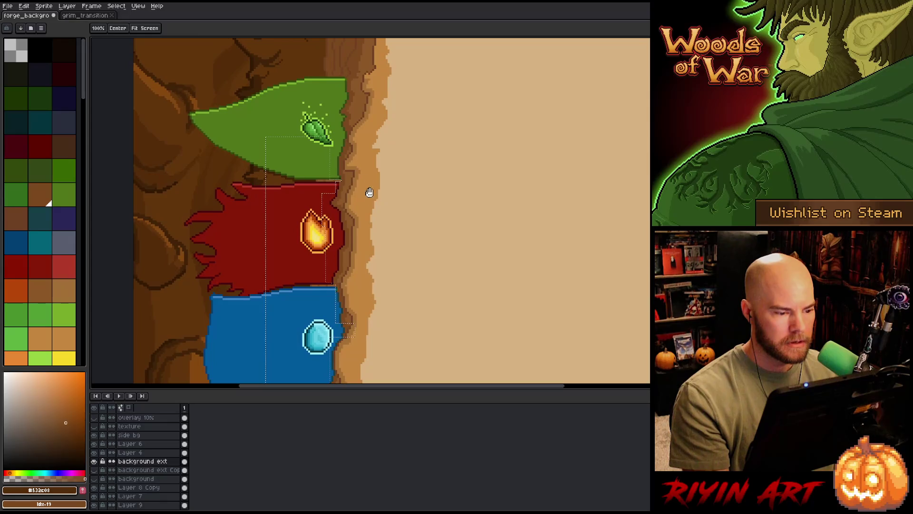
Step: Open Replace Color for the selected strip, set to swap #532c08 for palette index 11
key(m)
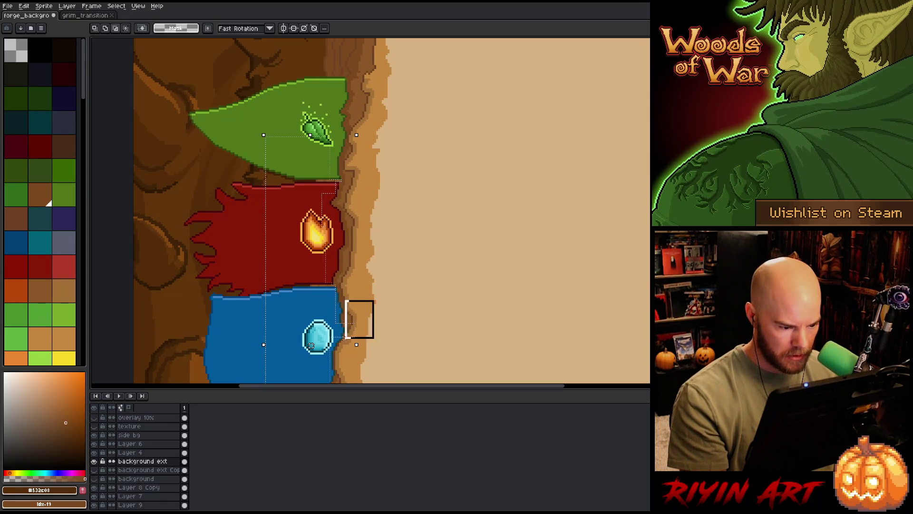
scroll(383, 206, down, 5)
key(m)
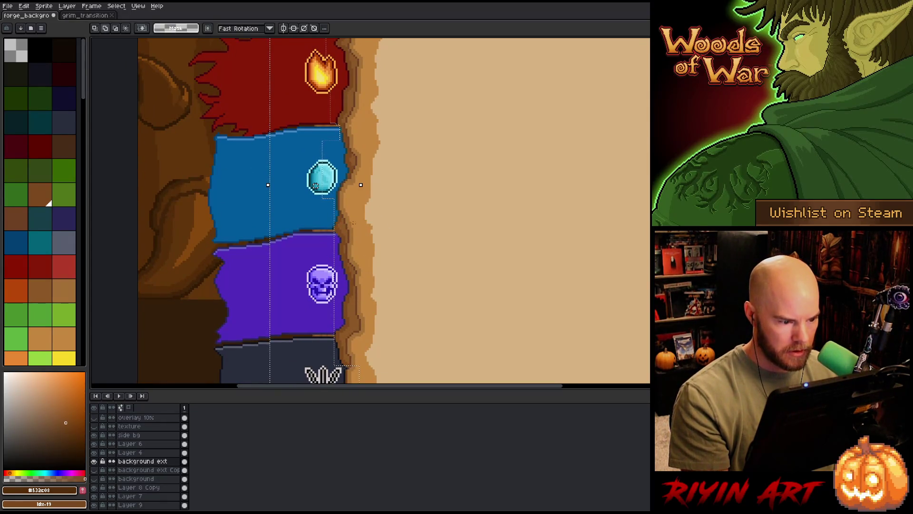
scroll(373, 208, down, 4)
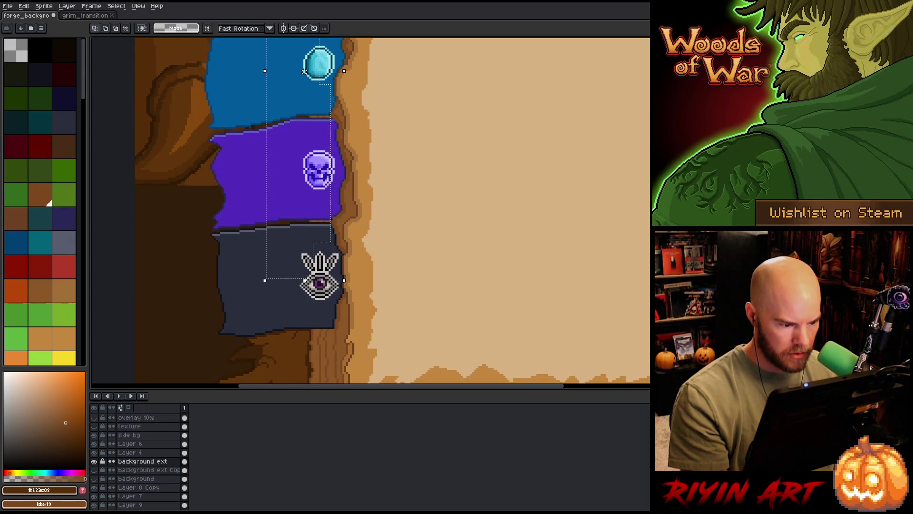
scroll(305, 283, down, 1)
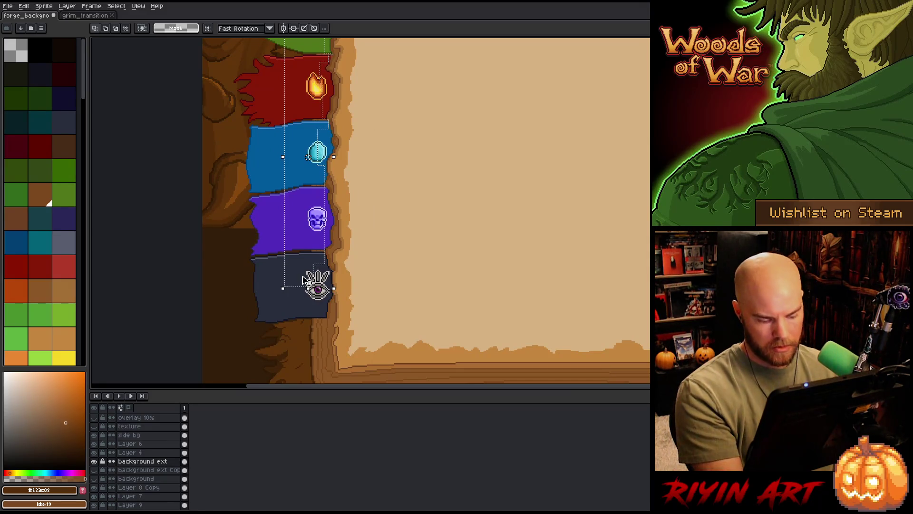
key(shift+r)
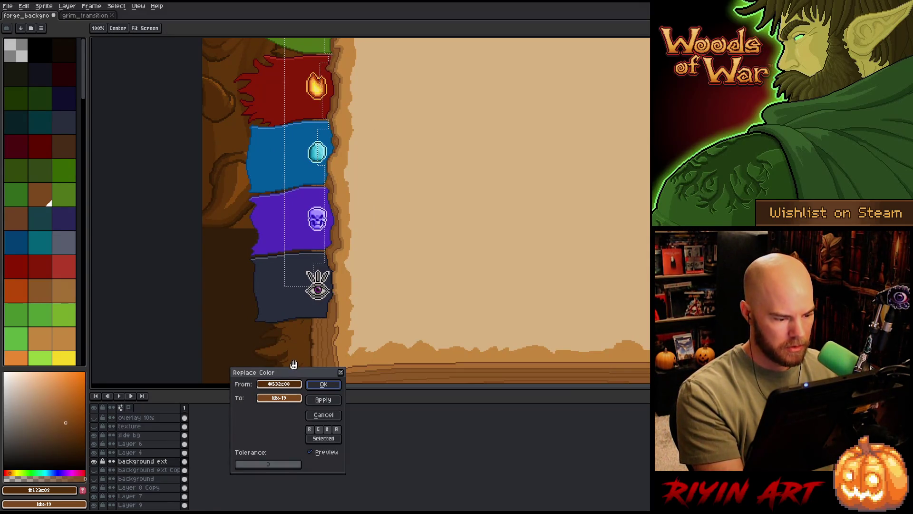
scroll(311, 251, up, 2)
scroll(311, 251, up, 3)
click(311, 250)
scroll(312, 251, down, 5)
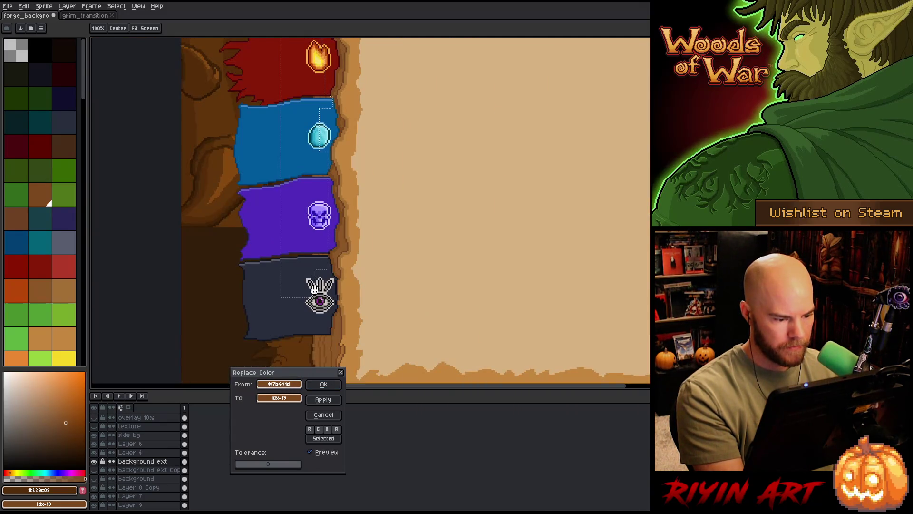
click(297, 399)
scroll(320, 350, up, 4)
click(286, 315)
scroll(279, 315, down, 4)
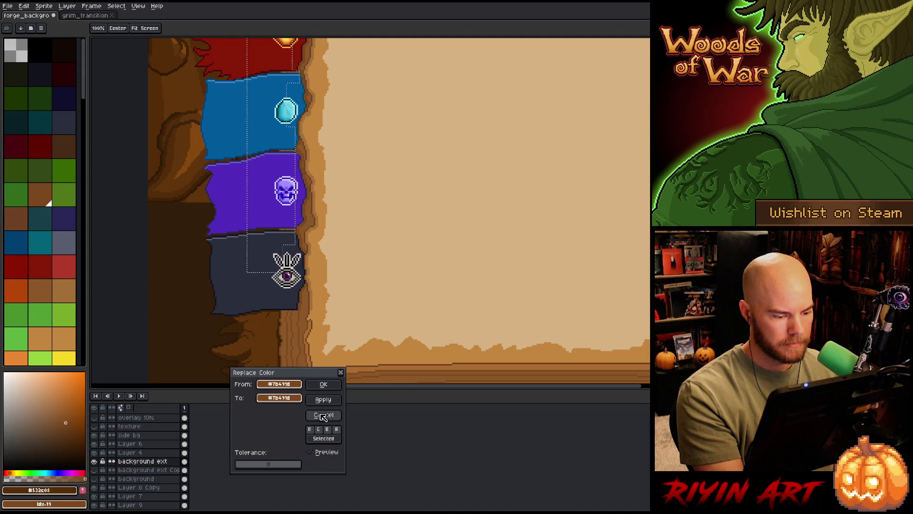
click(323, 414)
drag(323, 134, 394, 364)
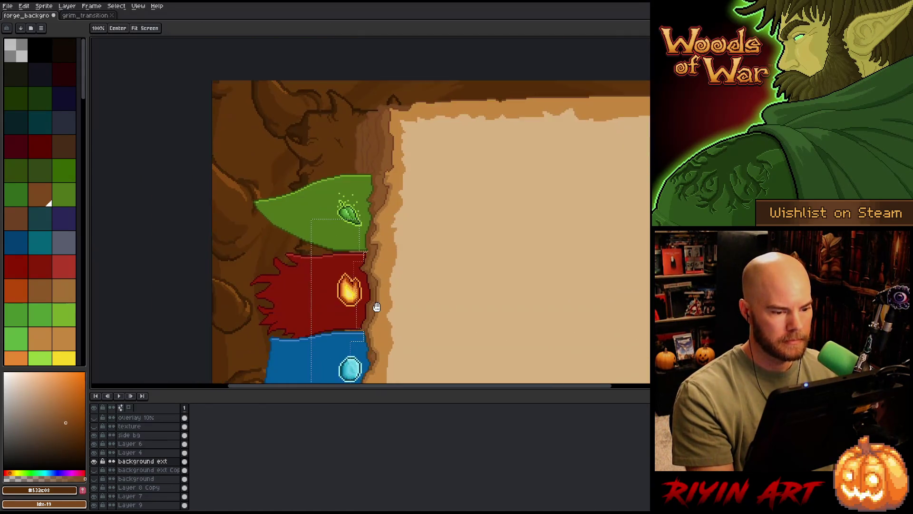
Step: Pan and zoom around the book to frame the green banner and upper spine
key(m)
scroll(370, 229, up, 2)
key(space)
mouse_move(377, 206)
mouse_down()
mouse_move(383, 291)
mouse_move(345, 267)
mouse_up()
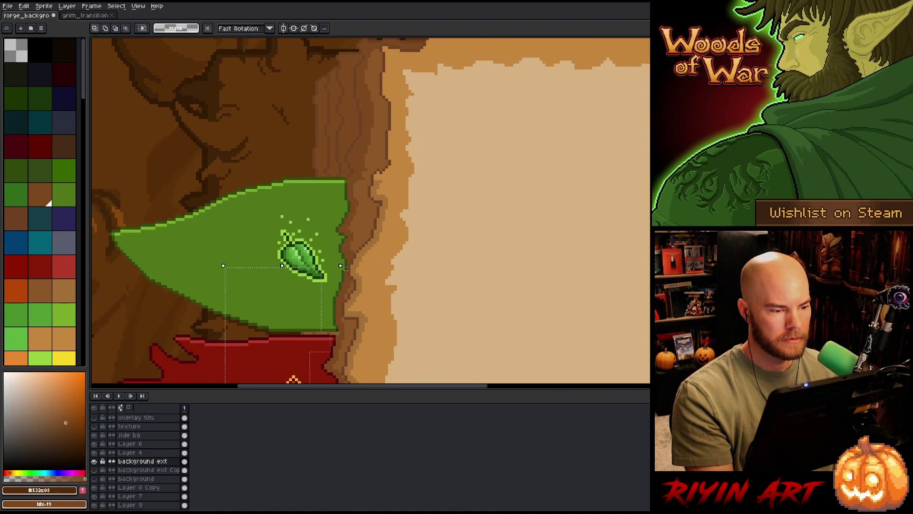
scroll(345, 267, down, 3)
mouse_move(359, 263)
mouse_down()
mouse_move(277, 90)
mouse_move(296, 163)
mouse_up()
scroll(296, 163, up, 1)
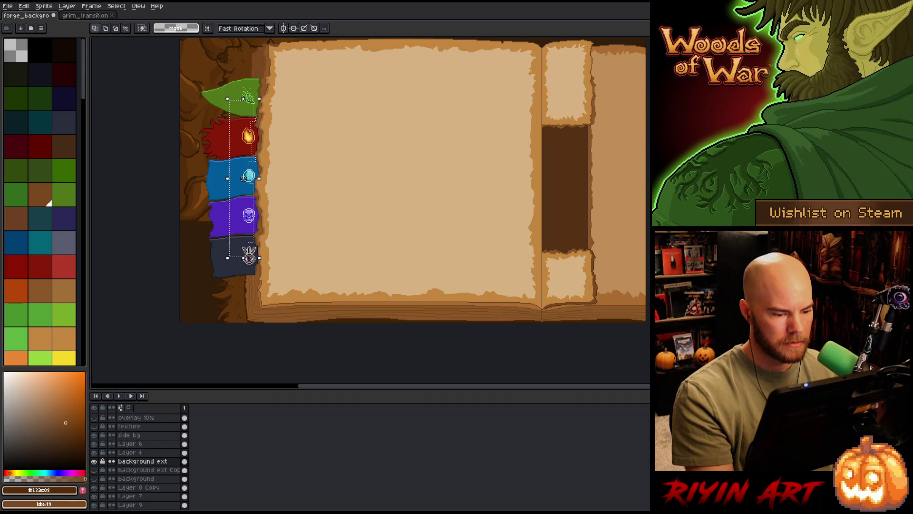
scroll(245, 260, up, 3)
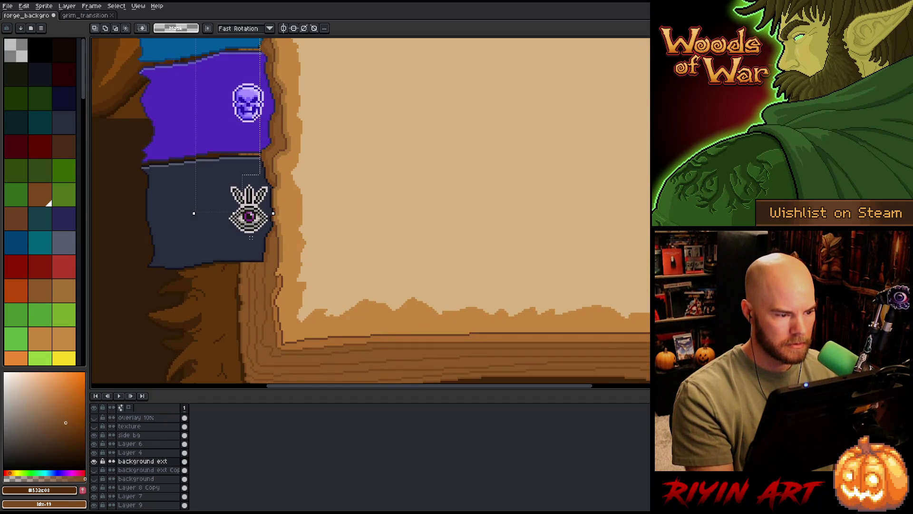
scroll(251, 235, down, 2)
drag(252, 143, 333, 376)
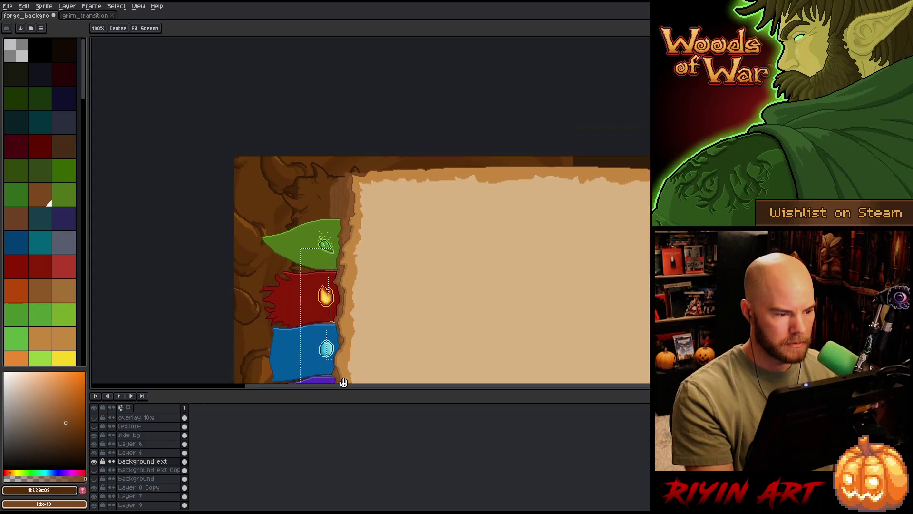
scroll(335, 214, up, 3)
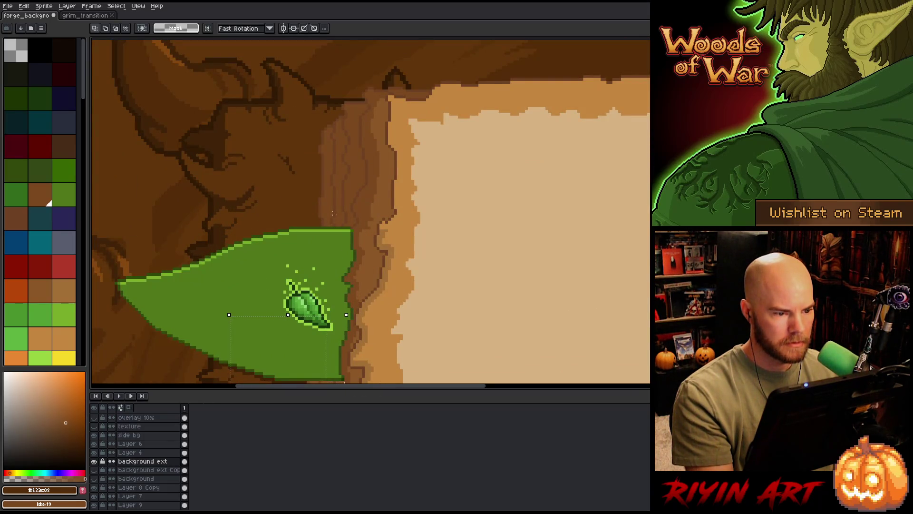
Step: Lasso the spine section above the green banner and sample browns #8c582c and #6c4122
key(b)
mouse_move(431, 79)
mouse_down()
mouse_move(421, 95)
mouse_move(396, 91)
mouse_move(377, 105)
mouse_move(364, 215)
mouse_move(306, 220)
mouse_move(376, 59)
mouse_up()
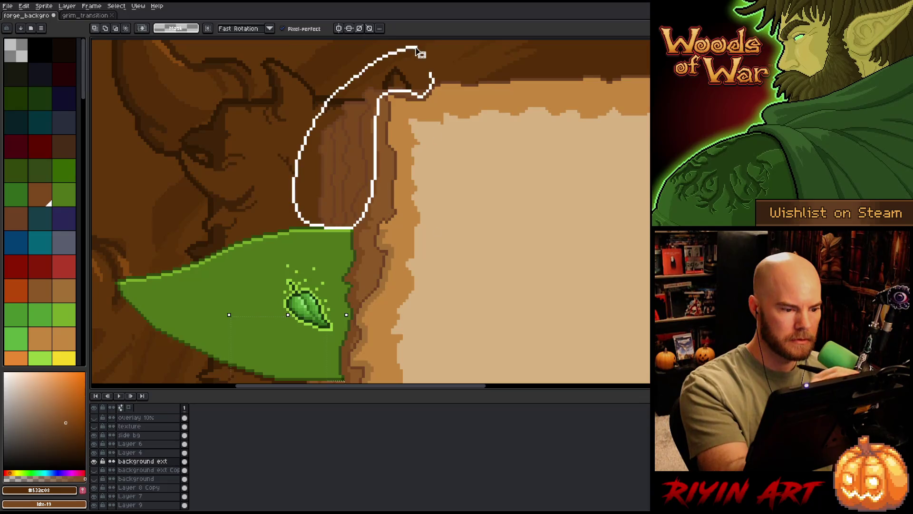
drag(431, 233, 410, 152)
drag(366, 214, 371, 285)
key(v)
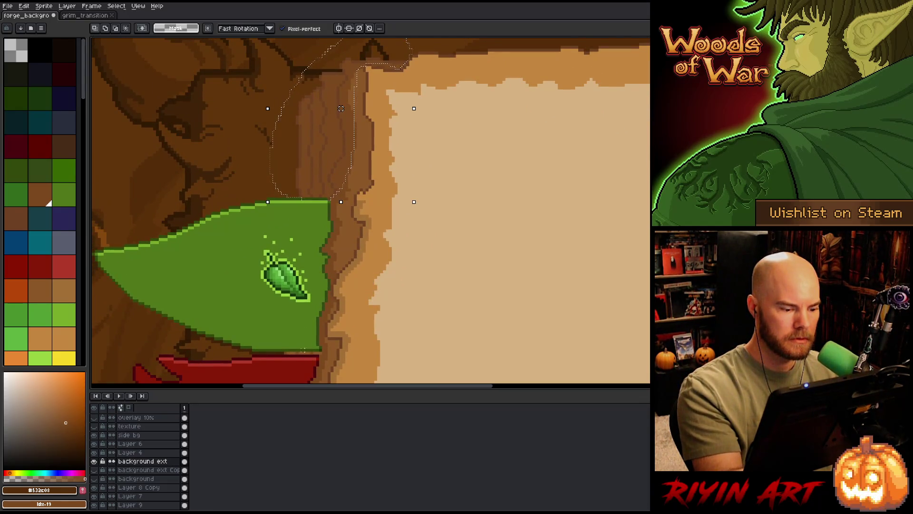
alt+click(305, 347)
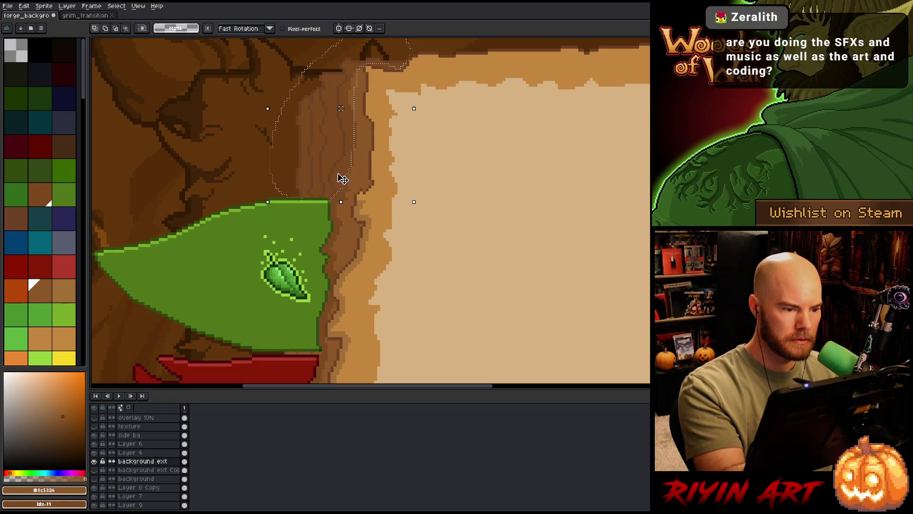
key(w)
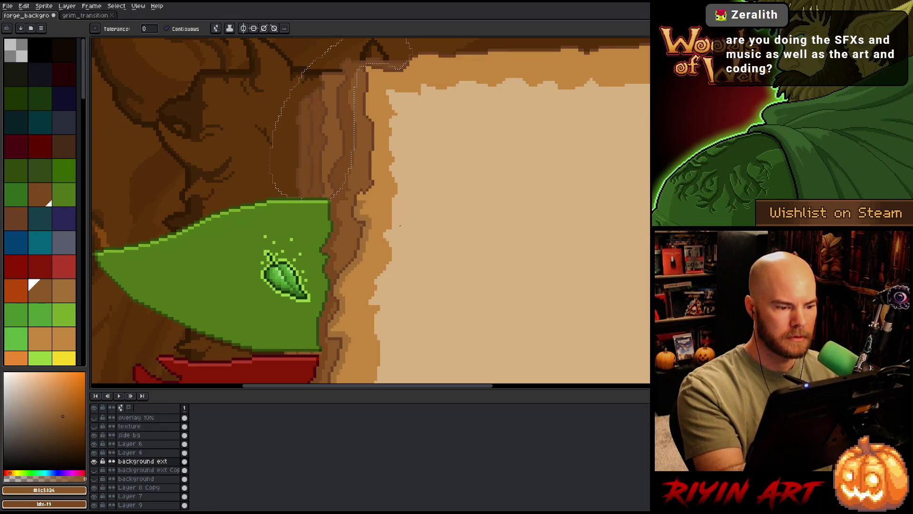
alt+click(328, 143)
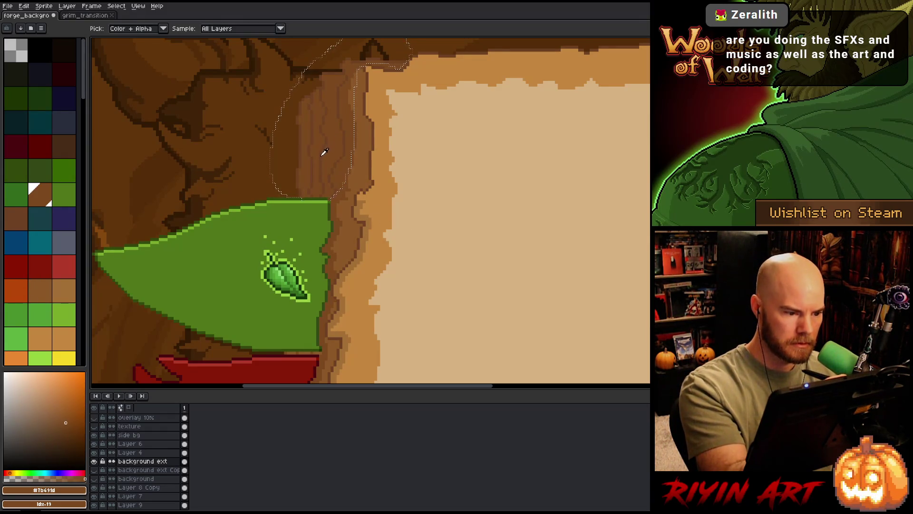
alt+click(325, 152)
key(ctrl+z)
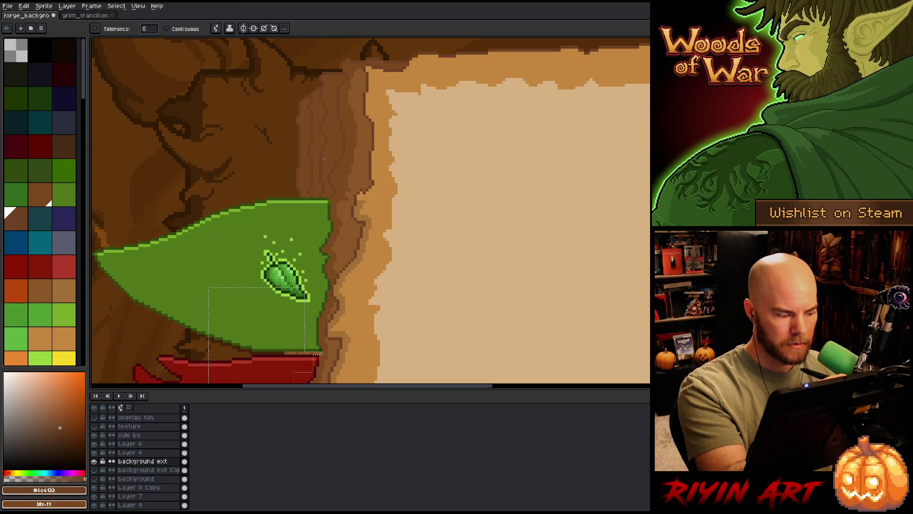
Step: Clear the selection and load trunk brown #7b491d and the darker bark brown as the two colours
key(x)
alt+click(332, 143)
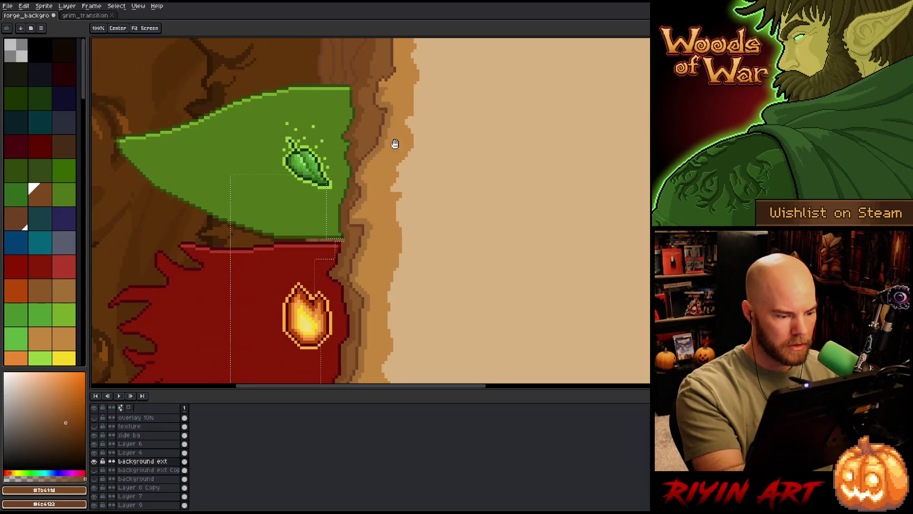
drag(309, 348, 331, 234)
key(ctrl+d)
key(x)
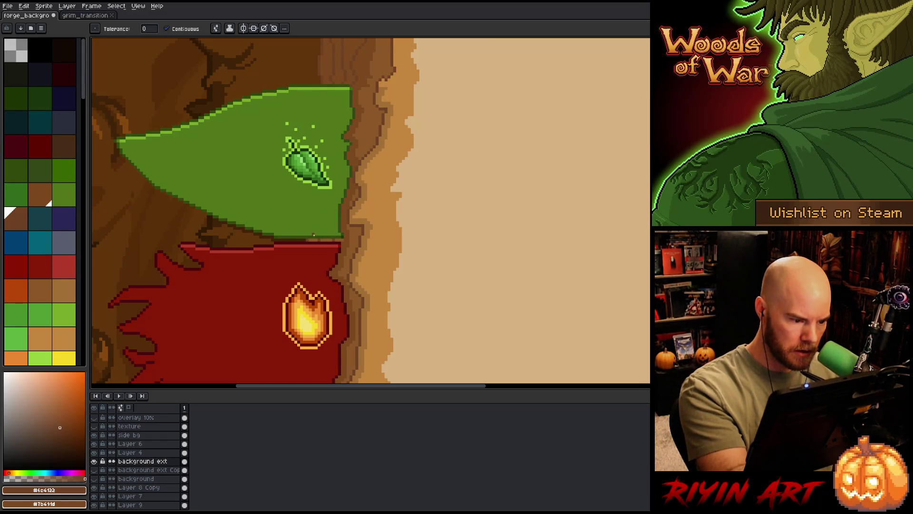
key(x)
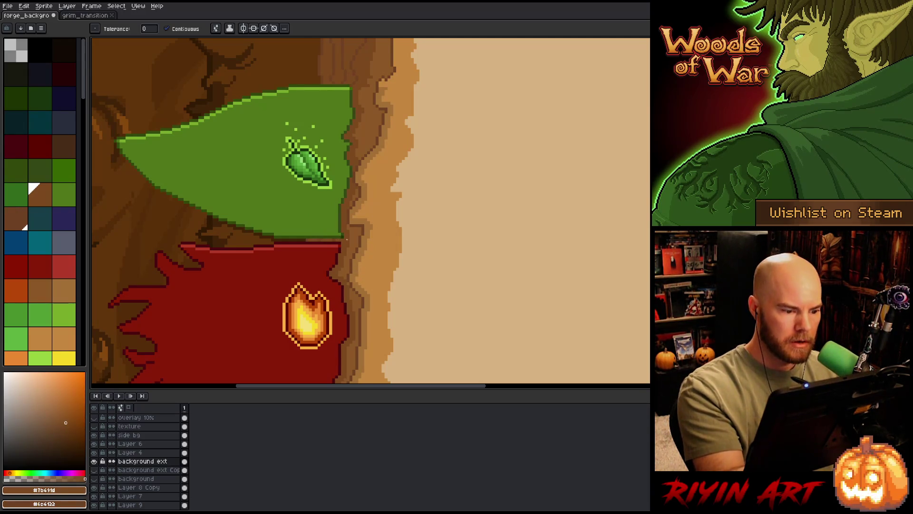
key(b)
alt+click(219, 66)
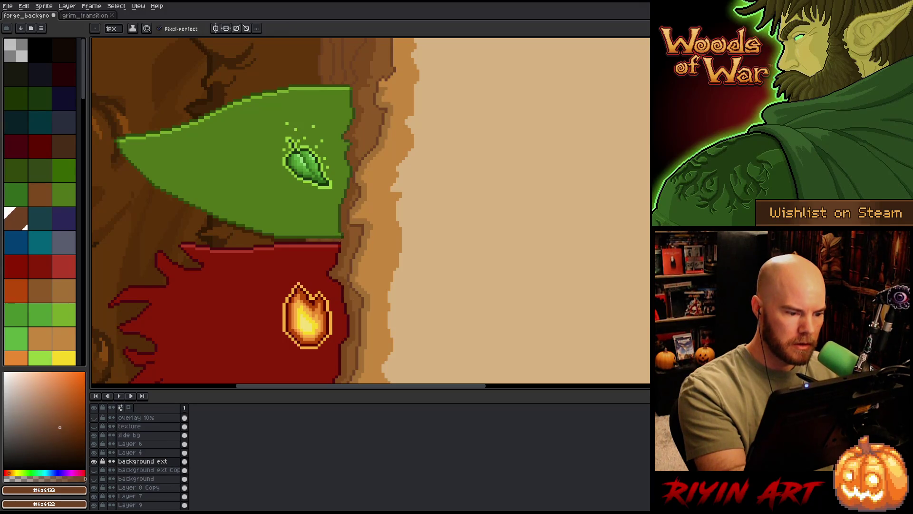
mouse_move(383, 302)
mouse_down()
mouse_move(377, 167)
mouse_move(334, 153)
mouse_up()
key(b)
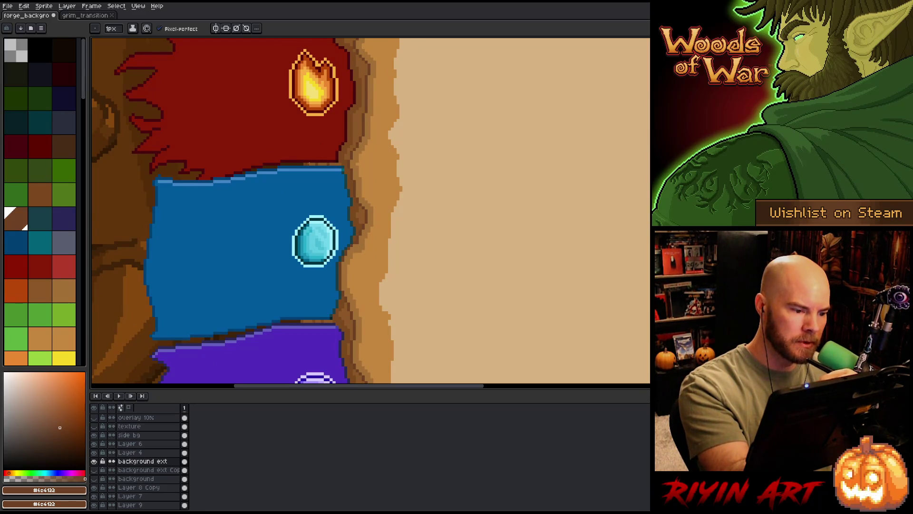
alt+click(317, 163)
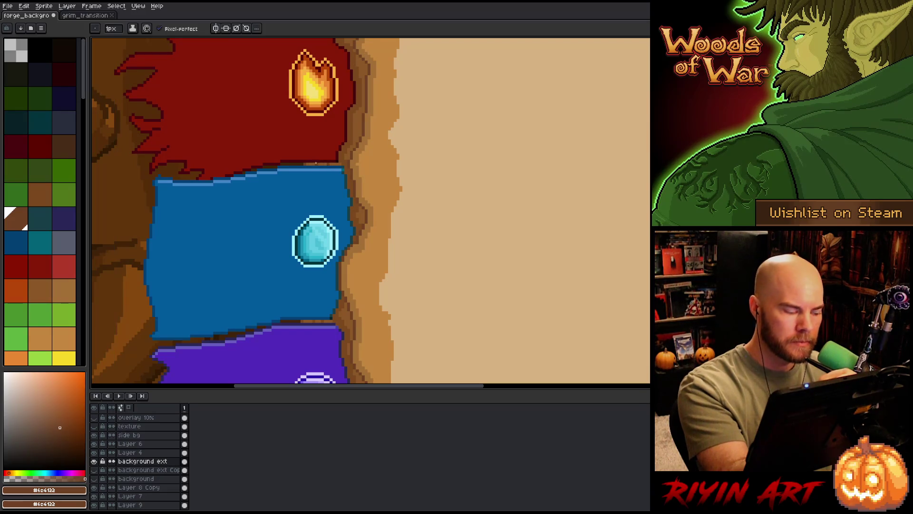
key(g)
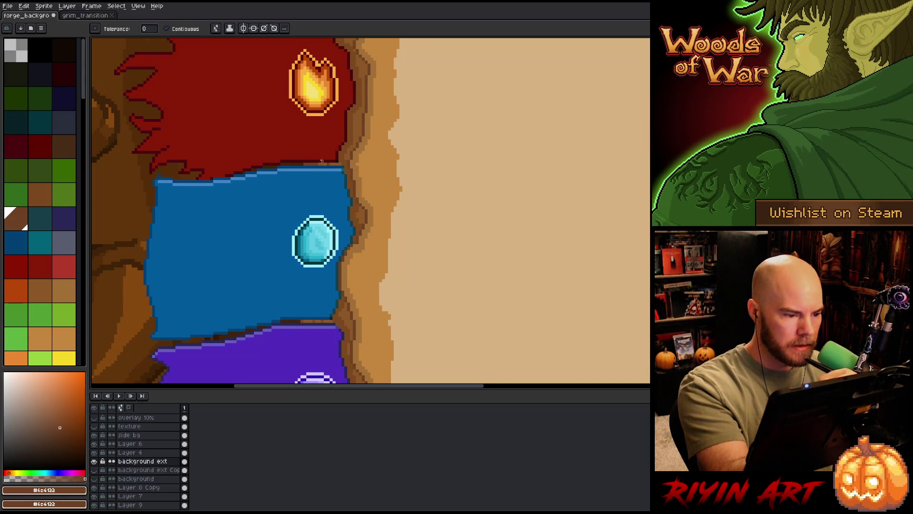
Step: Retouch the spine beside the red tab, alternating the lighter and darker bark browns
scroll(336, 169, up, 8)
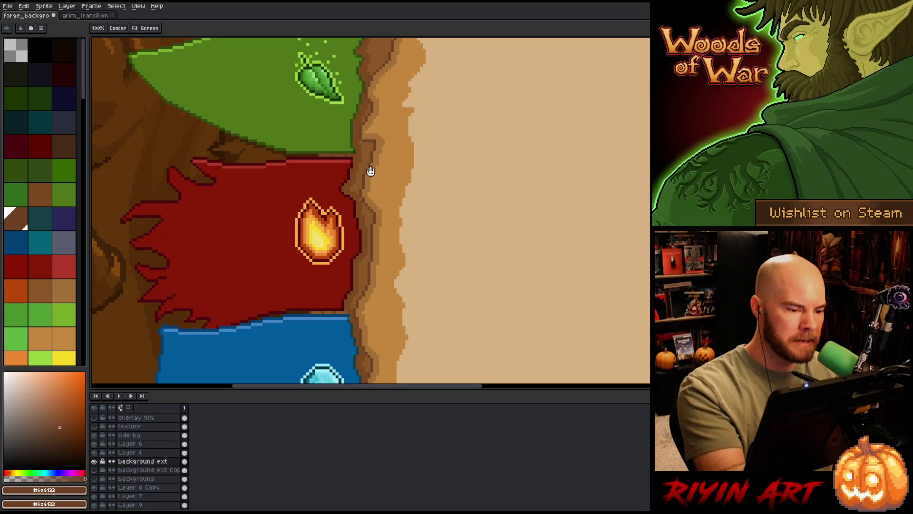
alt+click(360, 167)
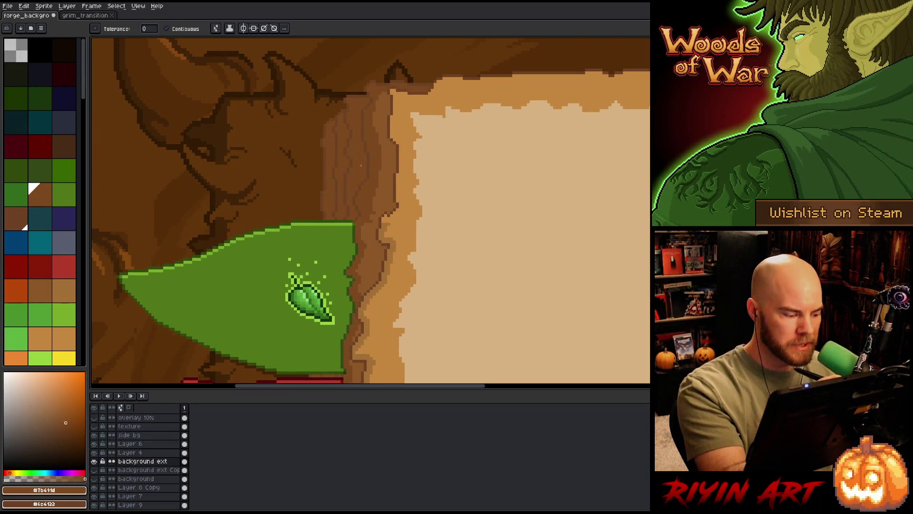
key(x)
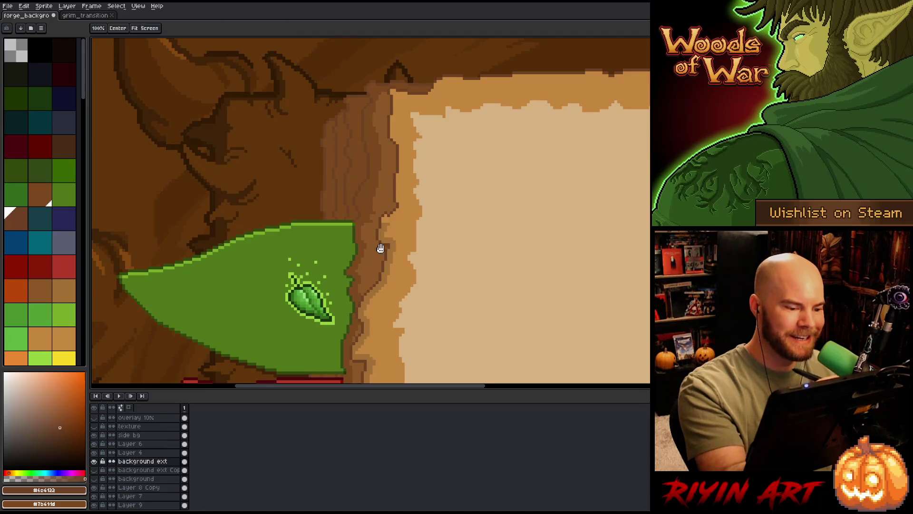
drag(389, 326, 391, 136)
scroll(385, 152, down, 3)
key(g)
key(x)
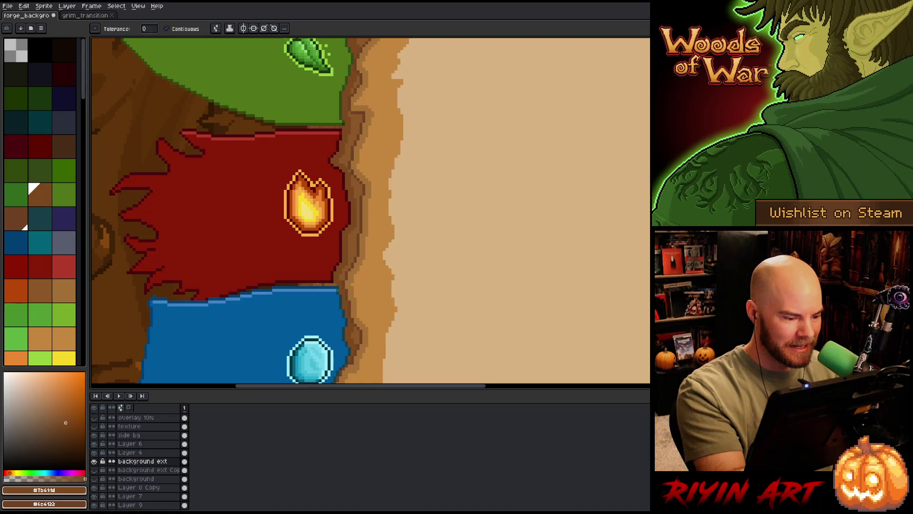
key(x)
key(b)
Step: Touch up the spine beside the blue, purple and dark eye tabs, swapping between the two browns
key(space)
drag(375, 297, 401, 180)
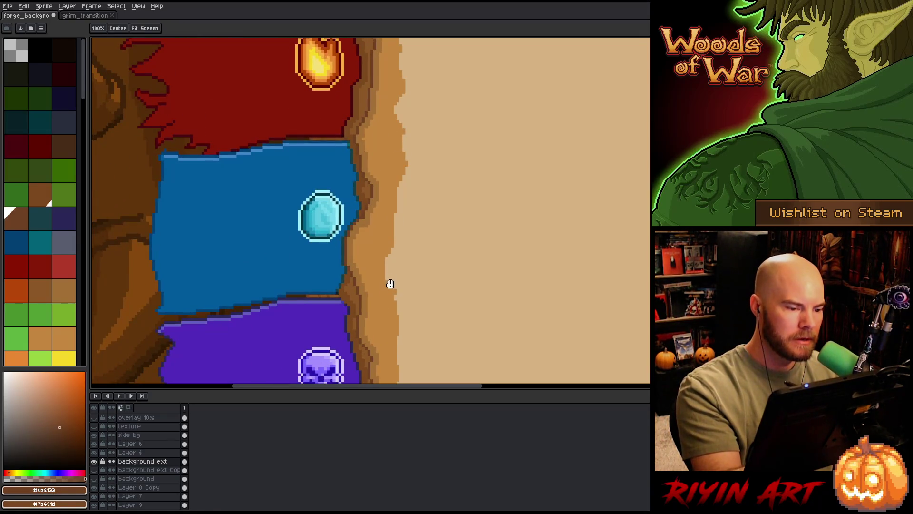
drag(381, 268, 369, 249)
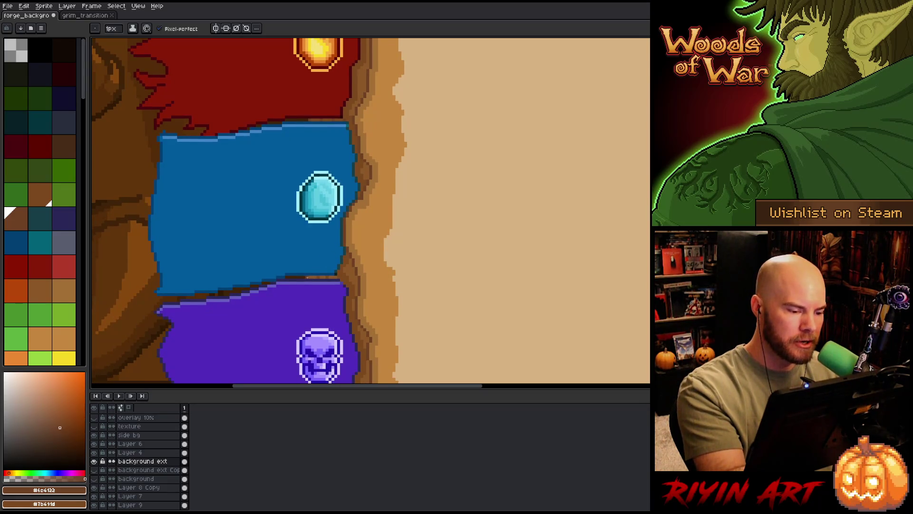
key(x)
key(x)
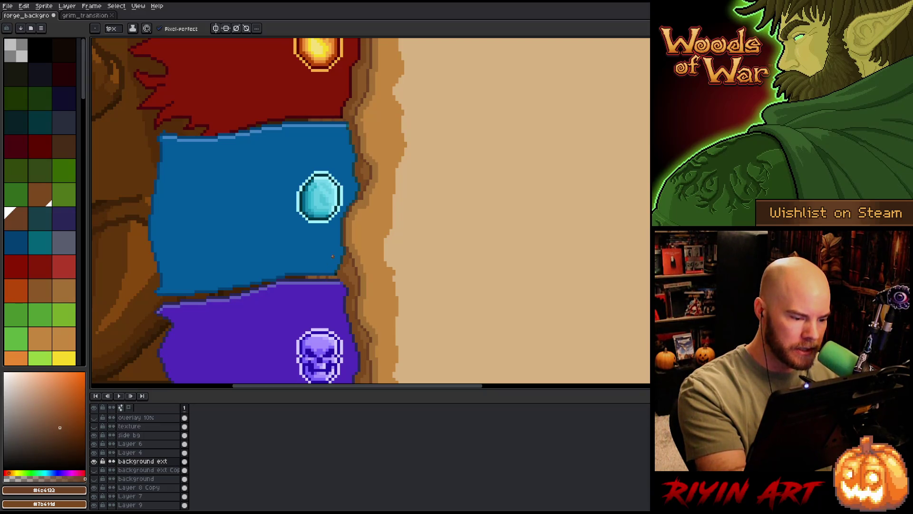
key(x)
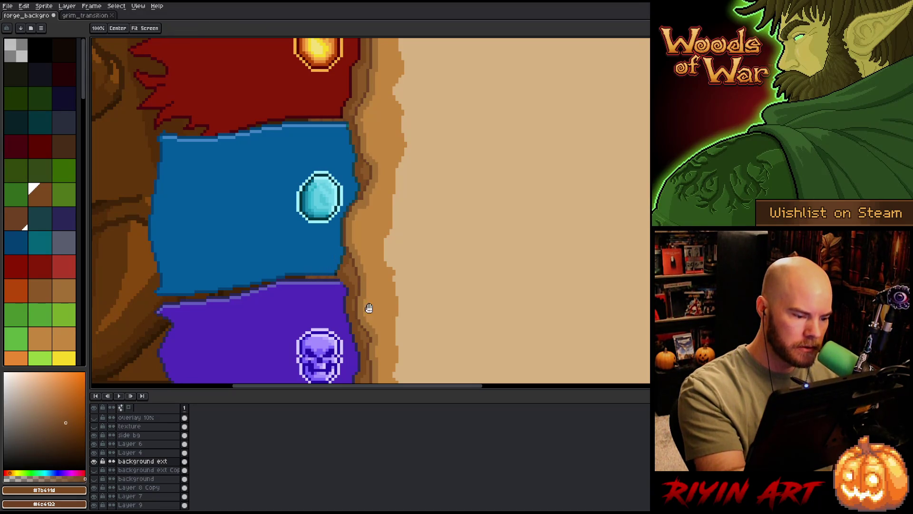
drag(367, 306, 375, 124)
key(x)
key(x)
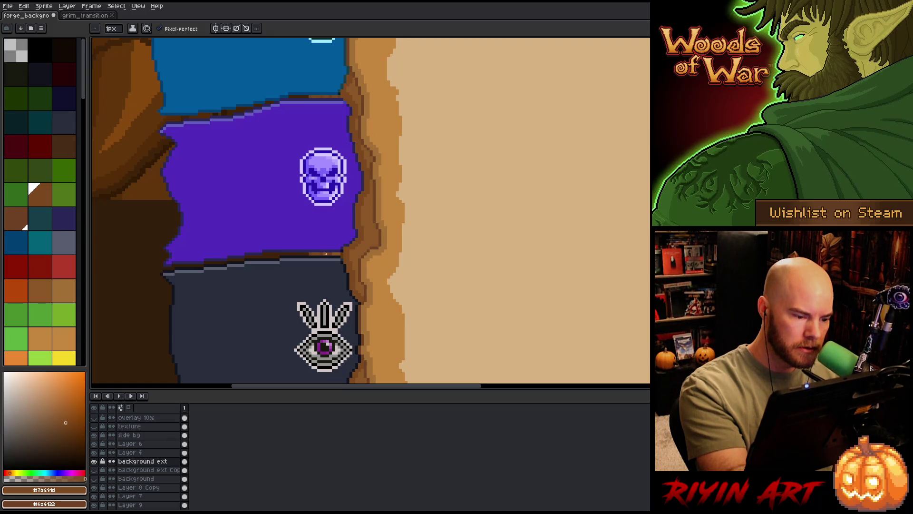
mouse_move(357, 249)
mouse_down()
mouse_move(367, 255)
mouse_move(377, 145)
mouse_up()
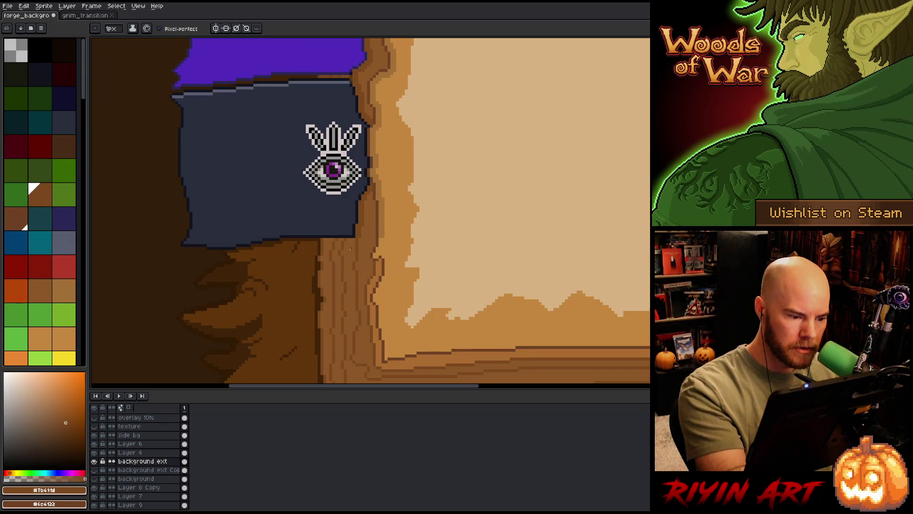
mouse_move(377, 245)
mouse_down()
mouse_move(353, 153)
mouse_move(326, 159)
mouse_move(326, 248)
mouse_up()
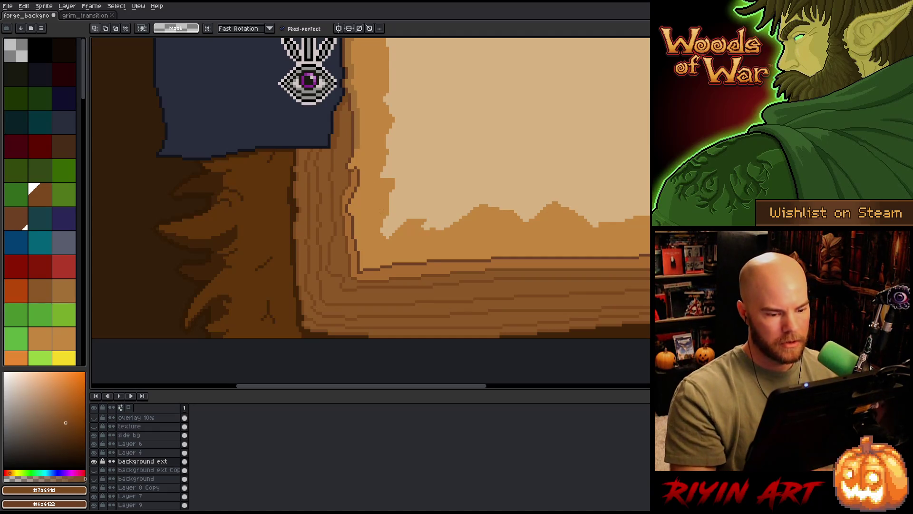
scroll(383, 217, down, 4)
scroll(384, 217, down, 3)
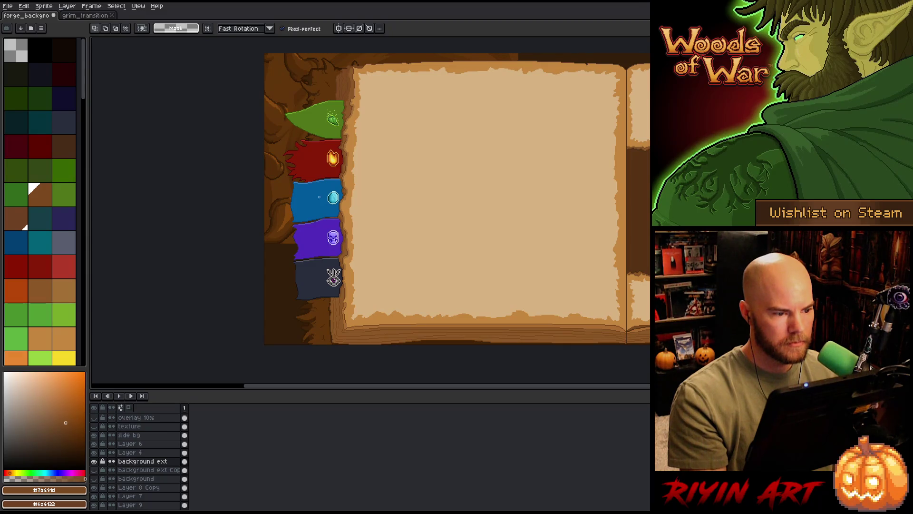
scroll(344, 304, up, 3)
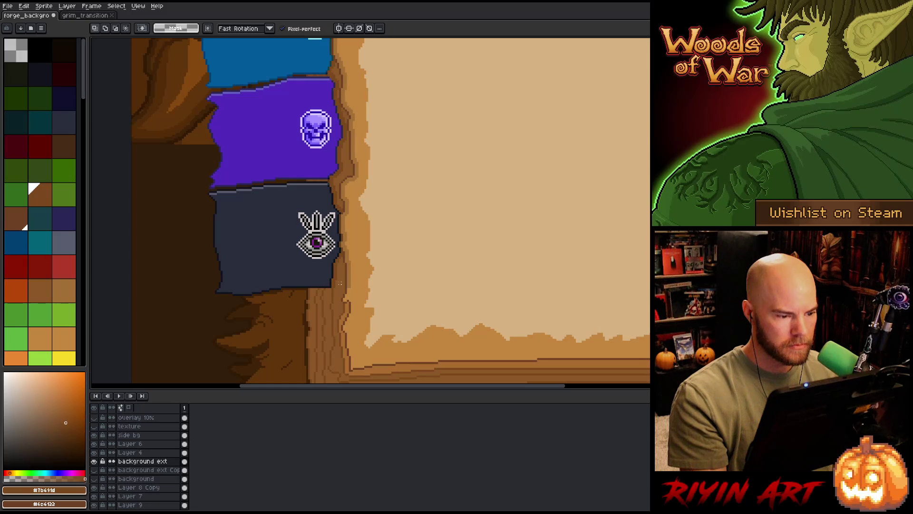
scroll(340, 283, down, 3)
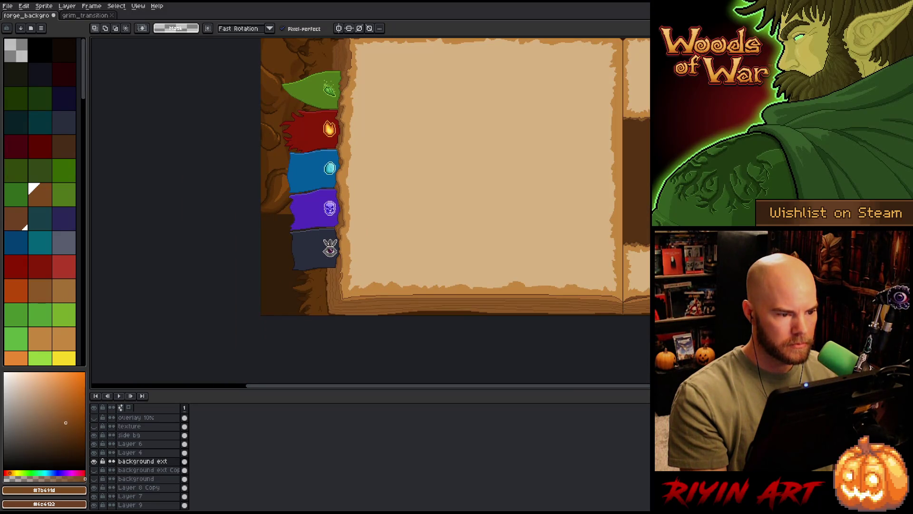
scroll(340, 283, up, 2)
mouse_move(340, 283)
mouse_down()
mouse_move(340, 412)
mouse_move(268, 267)
mouse_move(277, 246)
mouse_up()
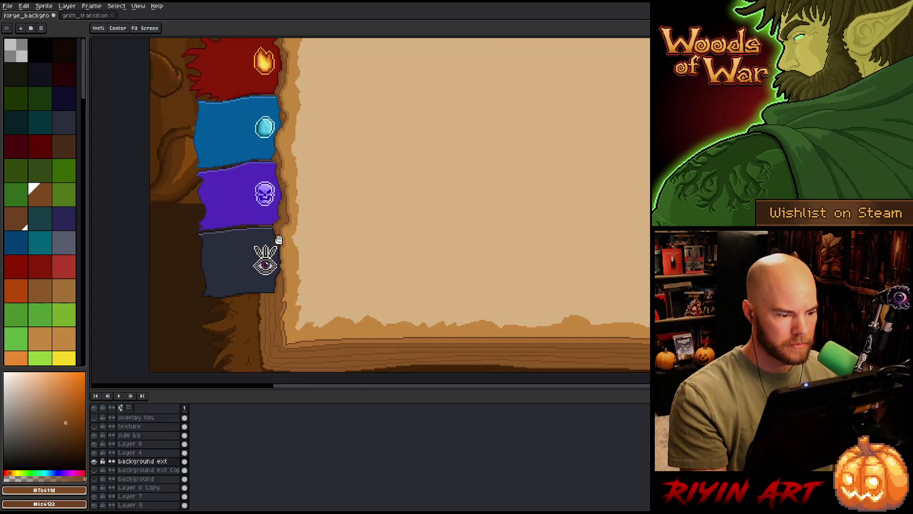
scroll(277, 246, up, 1)
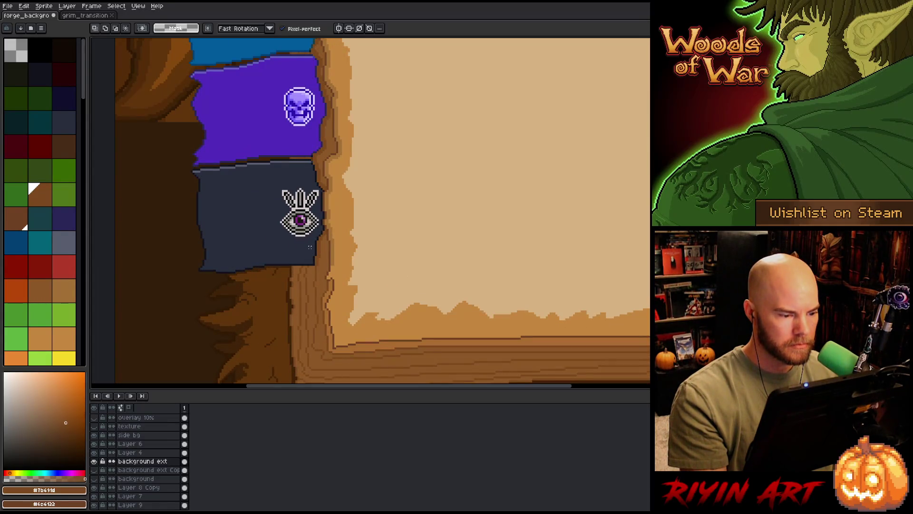
scroll(300, 250, up, 1)
scroll(326, 279, down, 3)
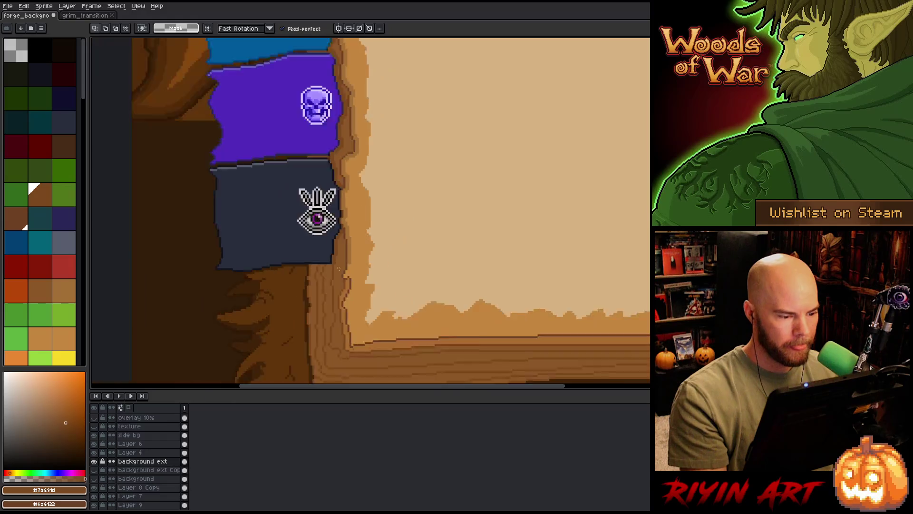
drag(336, 282, 339, 229)
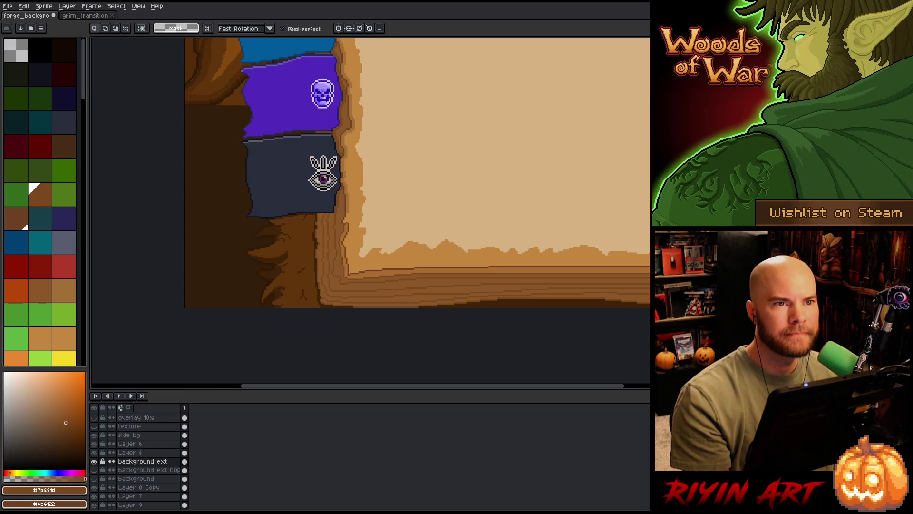
scroll(339, 256, up, 2)
drag(344, 296, 328, 260)
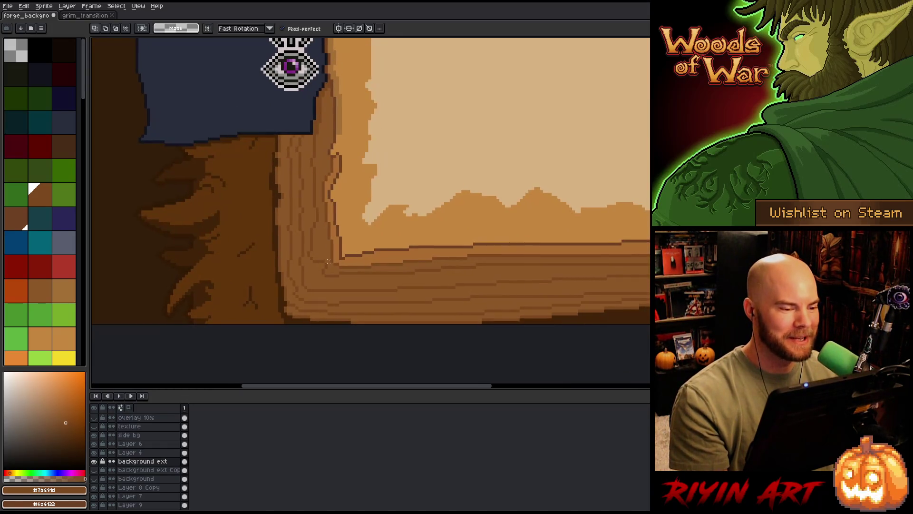
Step: Darken a grain line down the spine and a line along the frame's bottom edge, then save
key(b)
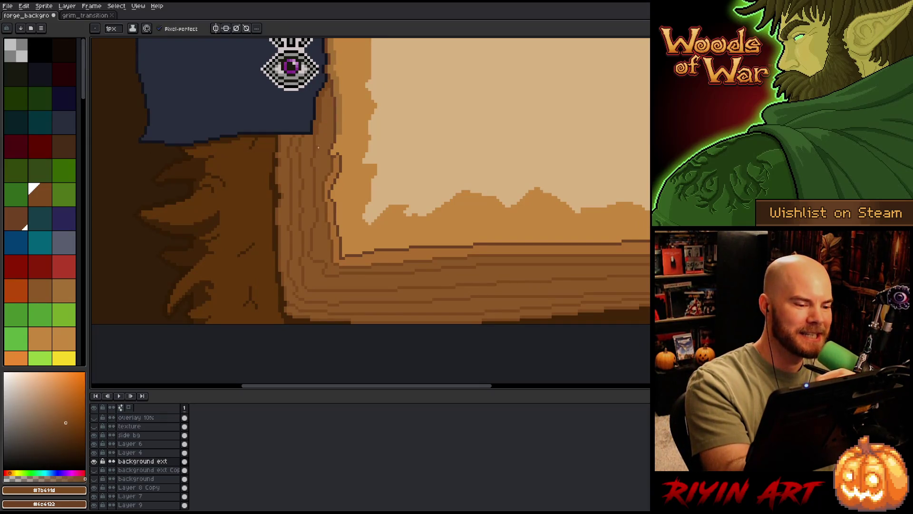
drag(319, 170, 319, 208)
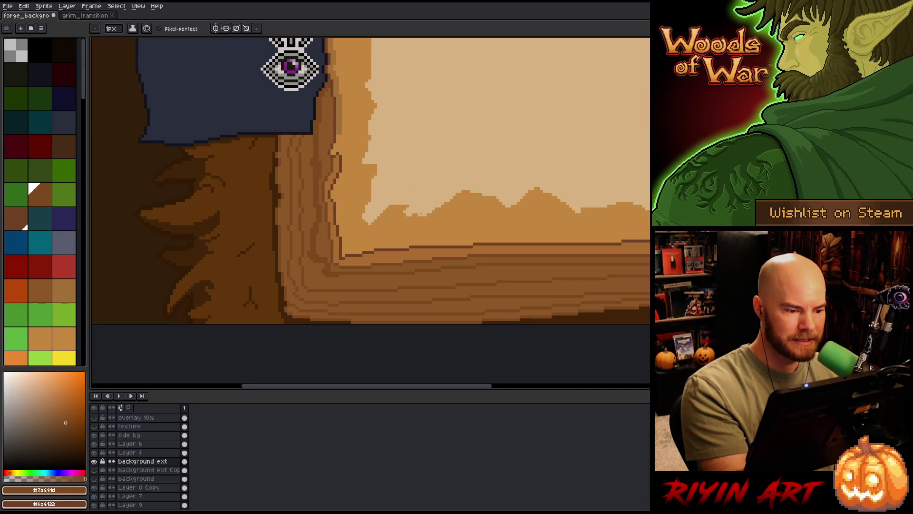
drag(339, 270, 412, 270)
key(ctrl+z)
drag(341, 276, 420, 267)
key(ctrl+s)
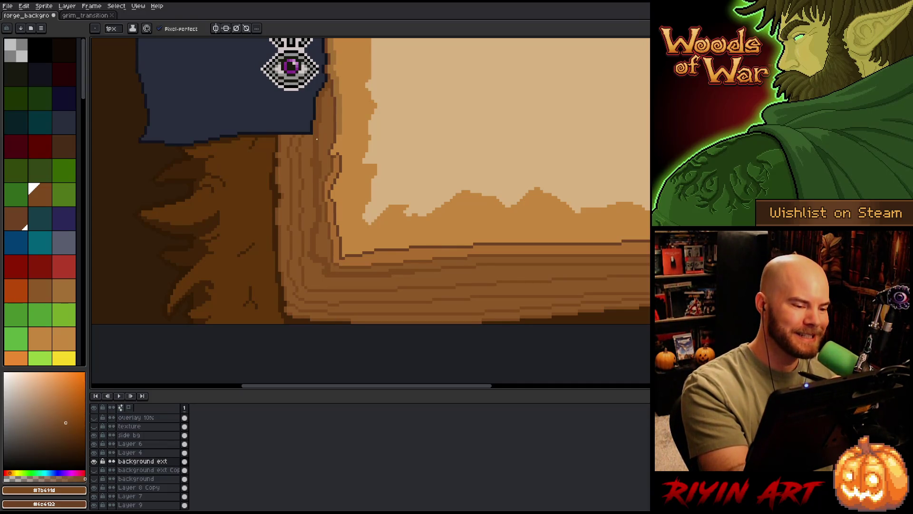
Step: Draw the dark one-pixel line along the wood contour beneath the eye tab, extending it right
drag(318, 146, 353, 188)
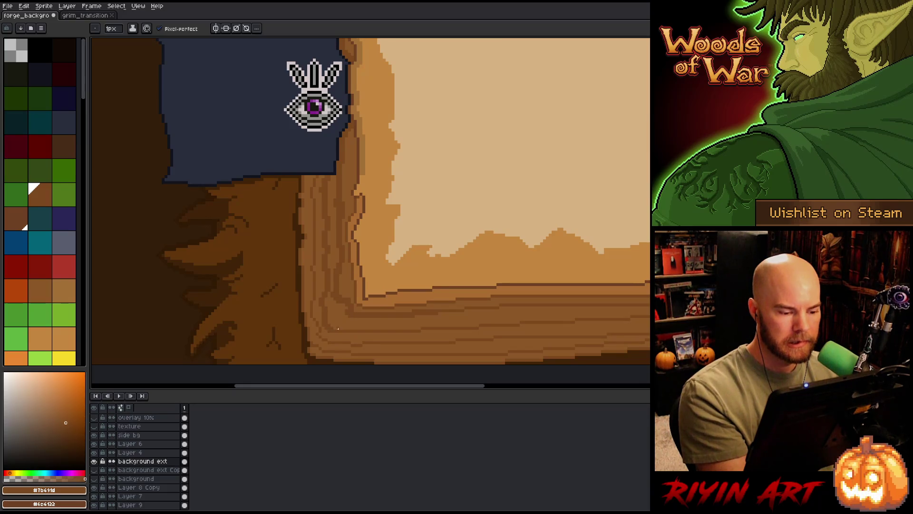
drag(412, 328, 334, 328)
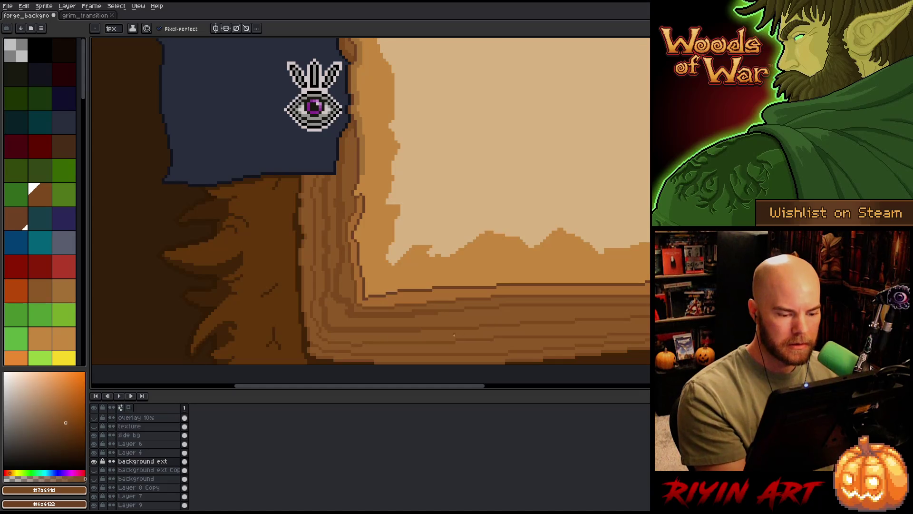
drag(427, 325, 571, 317)
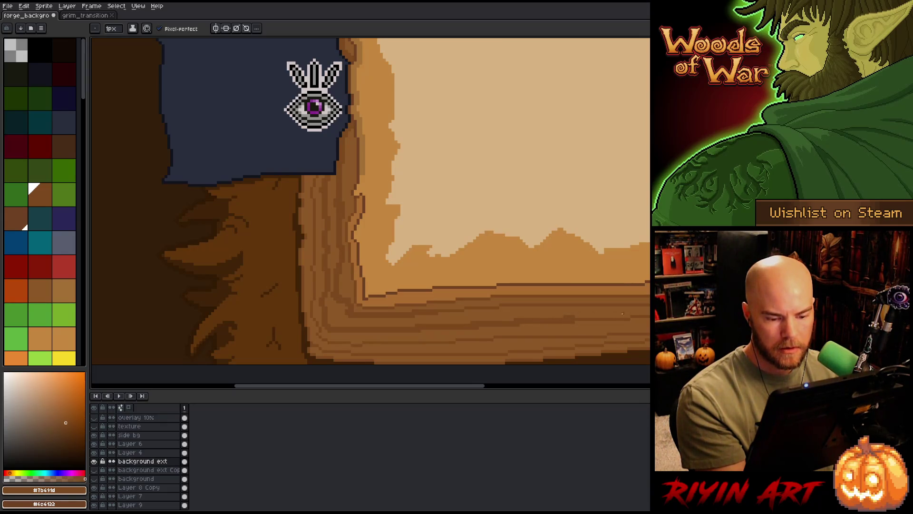
drag(629, 317, 575, 317)
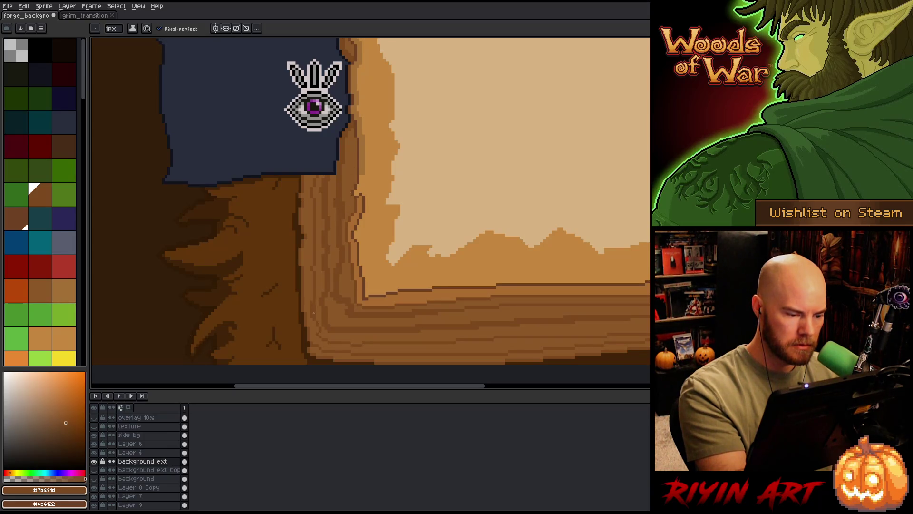
drag(364, 177, 349, 323)
key(alt)
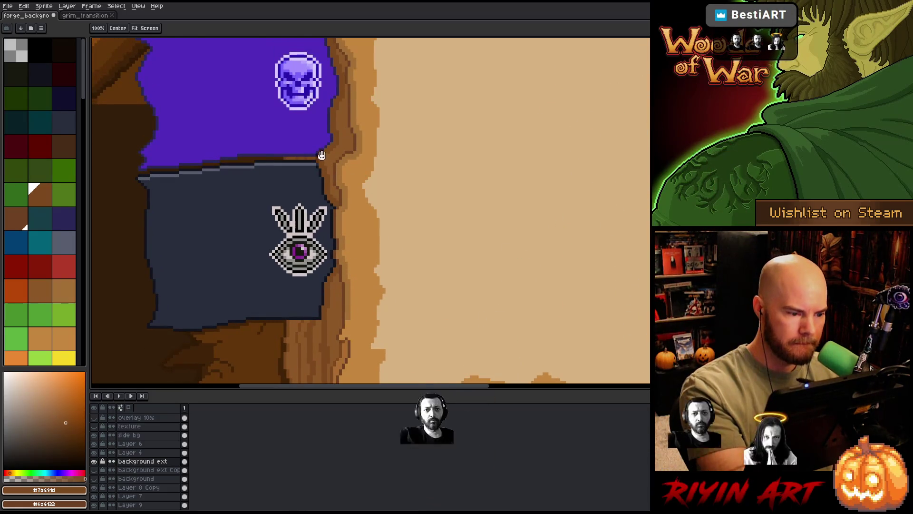
Step: Sample dark brown #61350a and pencil a dark stroke down the wood edge below the eye tab
click(320, 155)
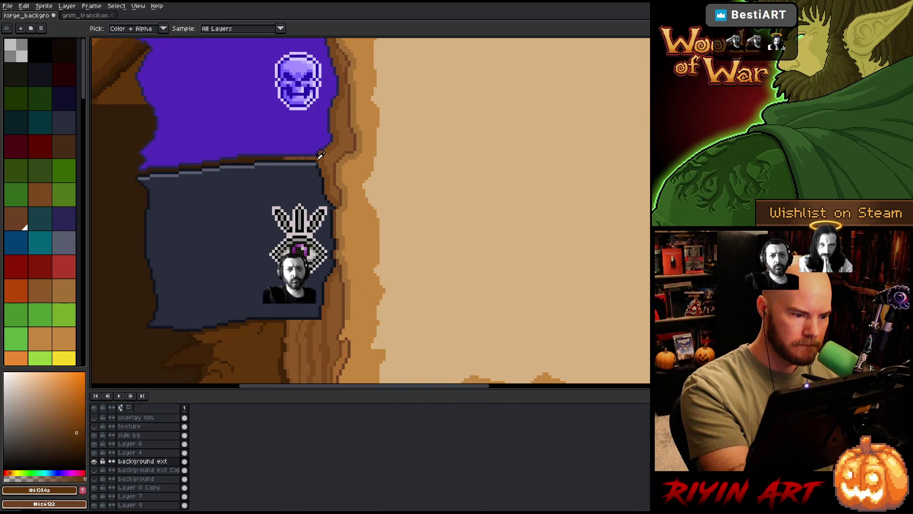
alt+click(325, 328)
click(321, 159)
drag(387, 287, 401, 134)
key(b)
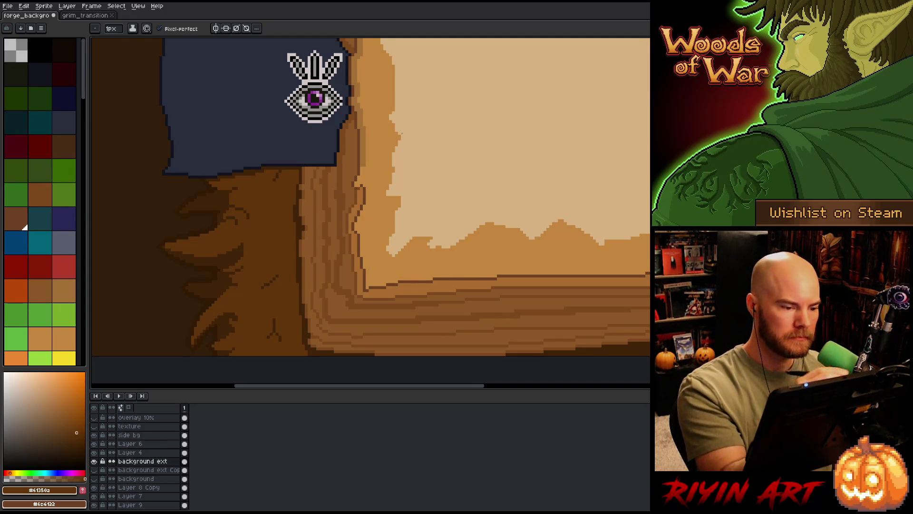
drag(335, 169, 335, 234)
Step: Redraw the wood-edge stroke lower down and save the spellbook file
key(ctrl+z)
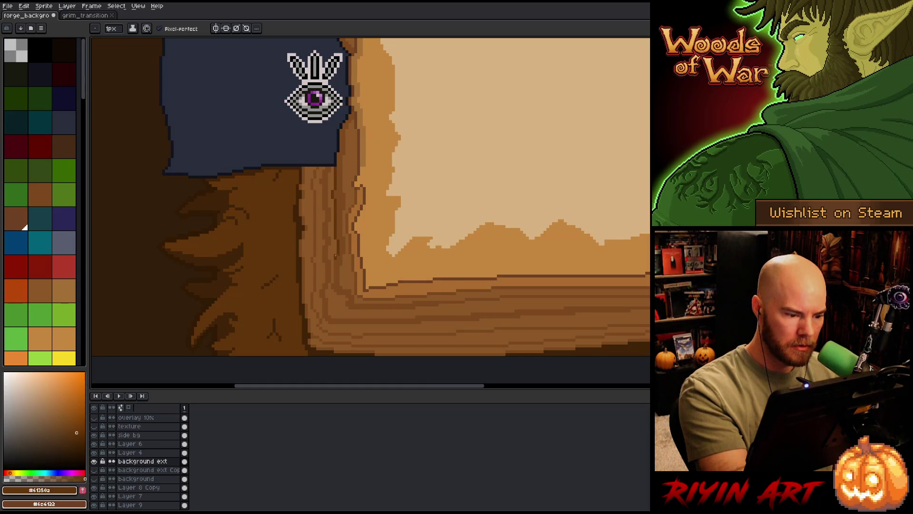
drag(333, 264, 333, 280)
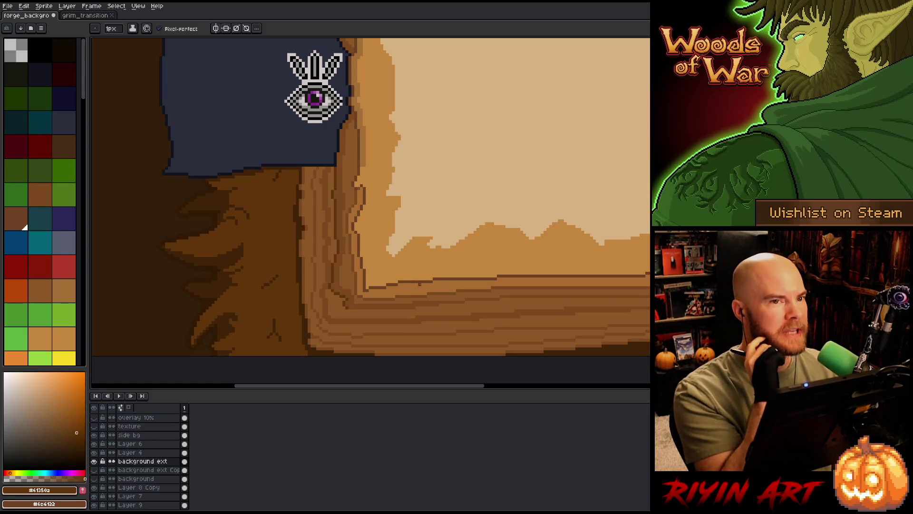
key(ctrl+s)
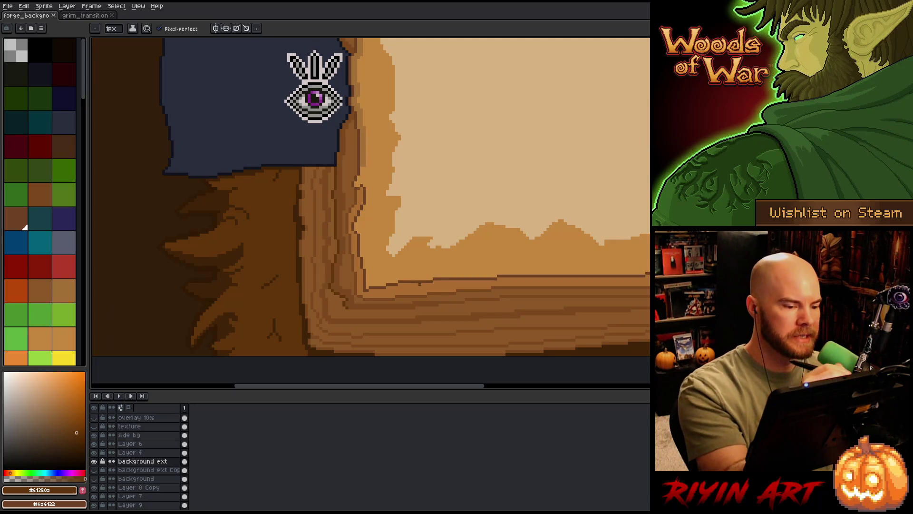
Step: Add dark brown shading along the wood contour
mouse_move(351, 313)
mouse_down()
mouse_move(489, 302)
mouse_move(473, 301)
mouse_up()
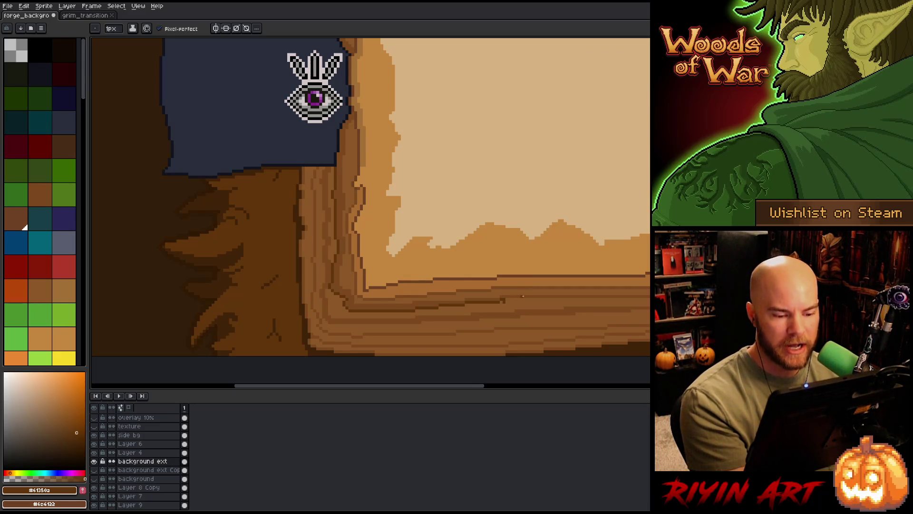
scroll(507, 297, right, 10)
scroll(507, 297, down, 2)
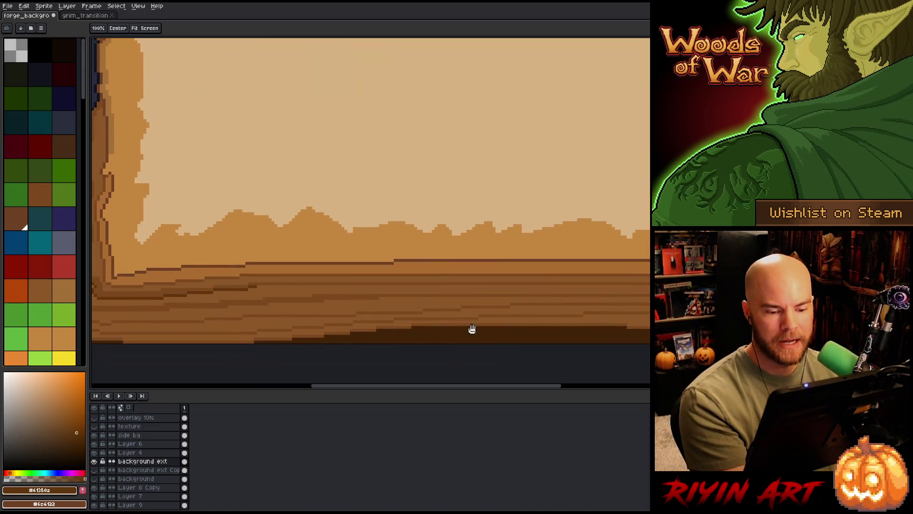
Step: Draw one long and two short dark horizontal lines across the bottom page-edge strata
shift+click(624, 271)
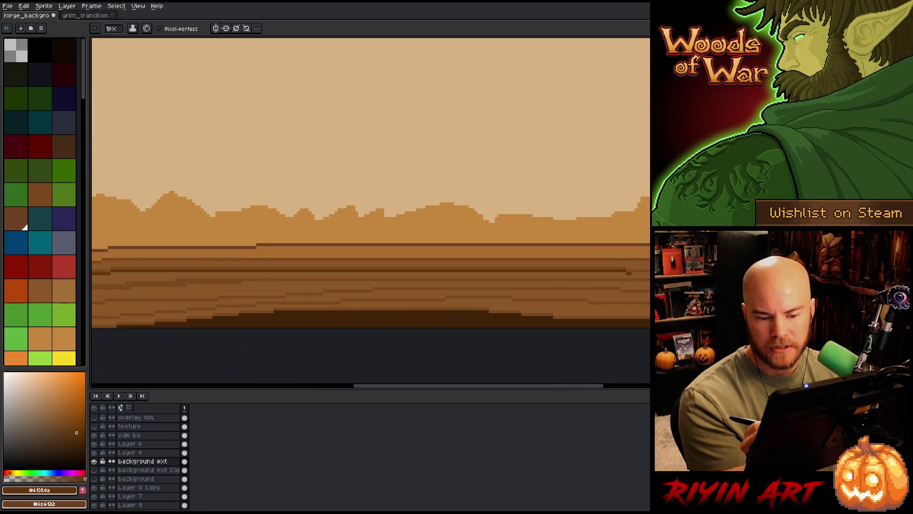
drag(632, 273, 500, 320)
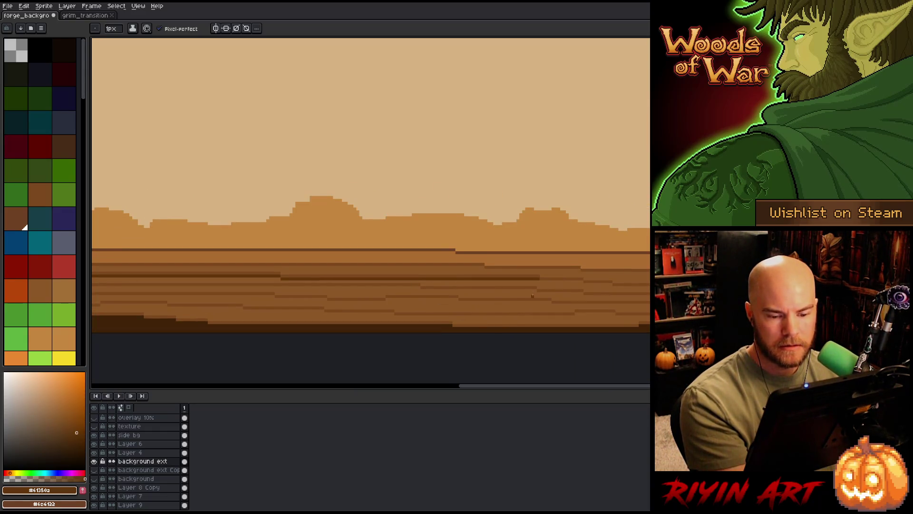
shift+click(583, 281)
shift+click(610, 284)
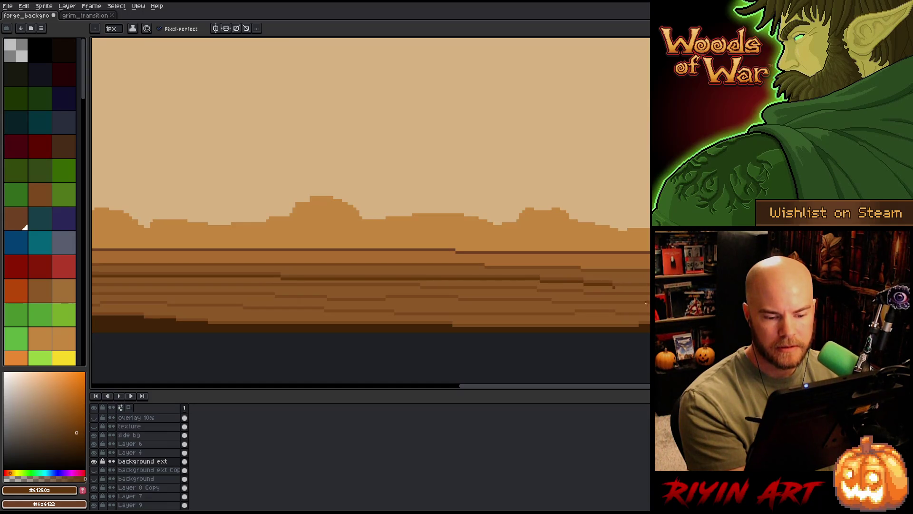
scroll(647, 302, down, 2)
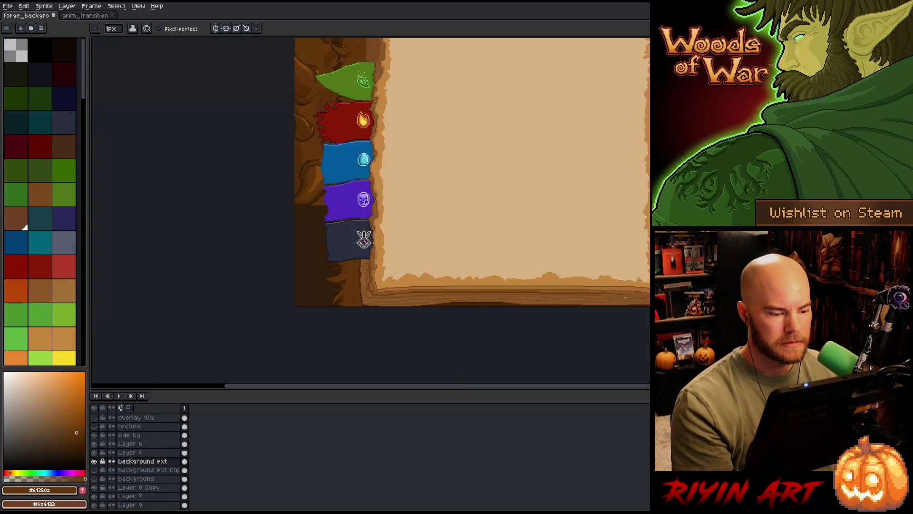
Step: Zoom out and pan to see the whole spellbook spread
scroll(365, 271, up, 2)
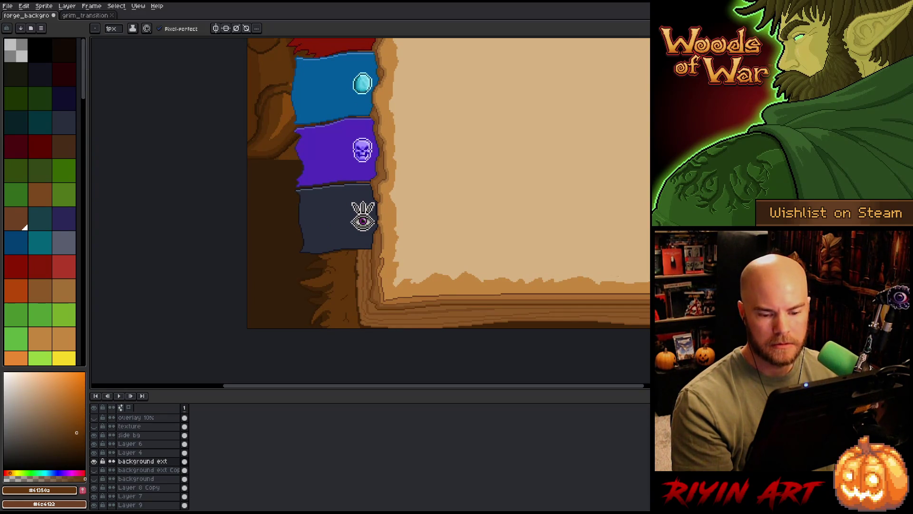
drag(667, 280, 488, 310)
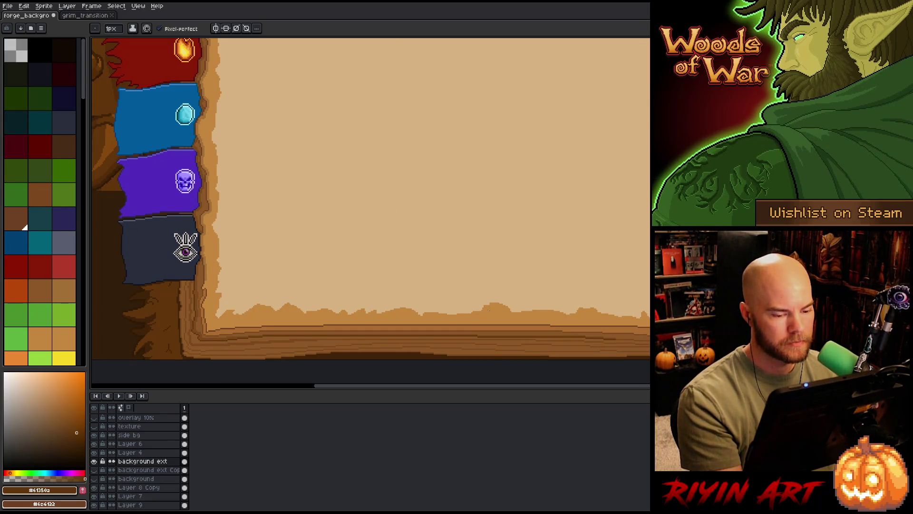
scroll(489, 310, down, 1)
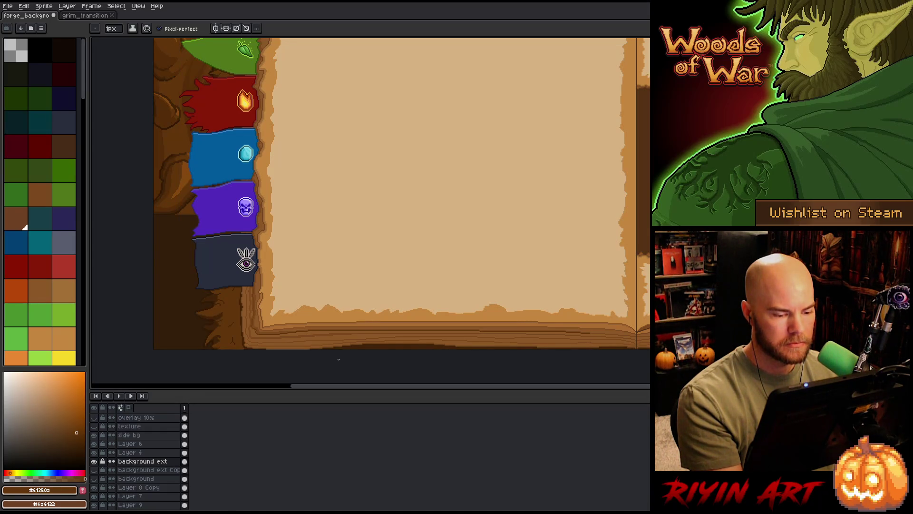
scroll(356, 251, down, 2)
scroll(357, 251, up, 1)
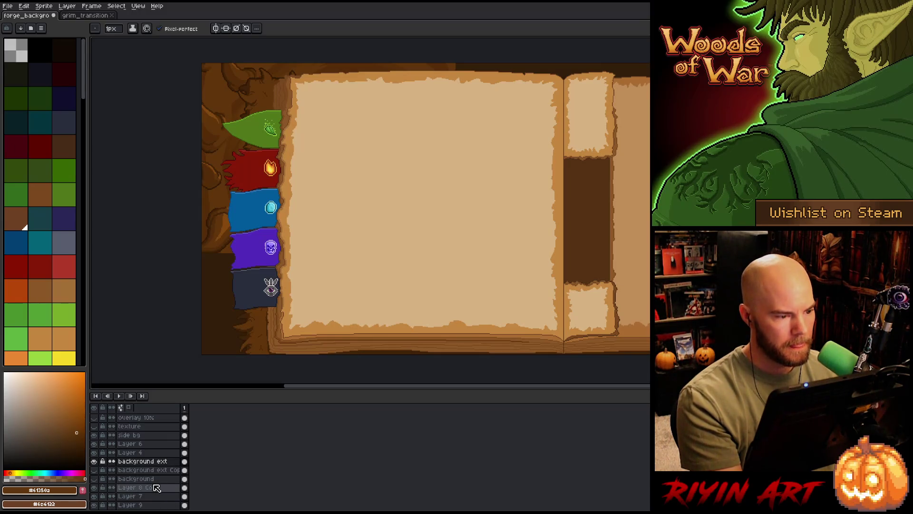
scroll(118, 495, down, 1)
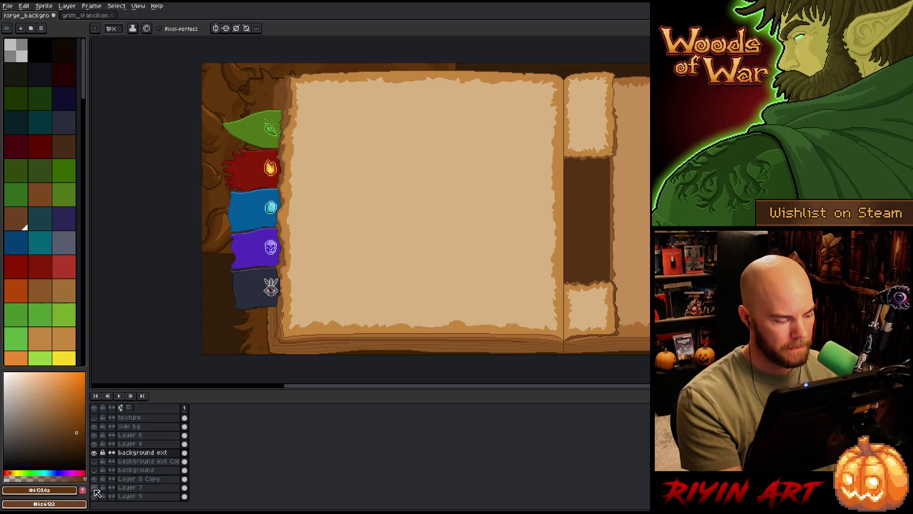
Step: Hide Layer 7's tree backdrop, save the file, and make Layer 9 active
click(94, 488)
key(ctrl+s)
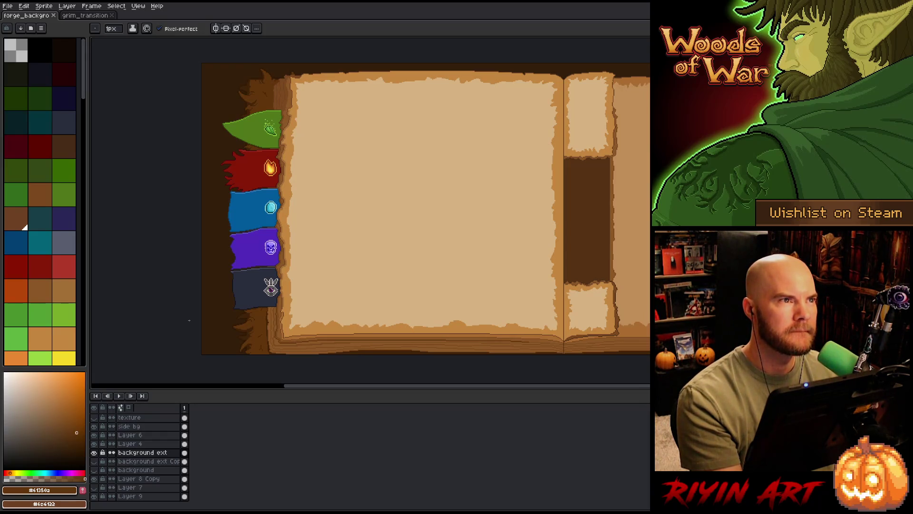
click(126, 497)
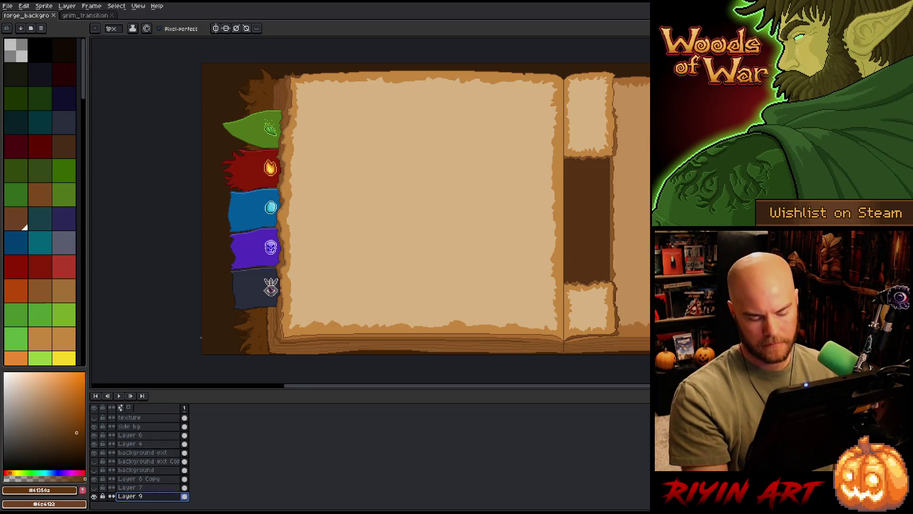
Step: Bucket-fill the empty backdrop around the book with a muted yellow-green olive
key(i)
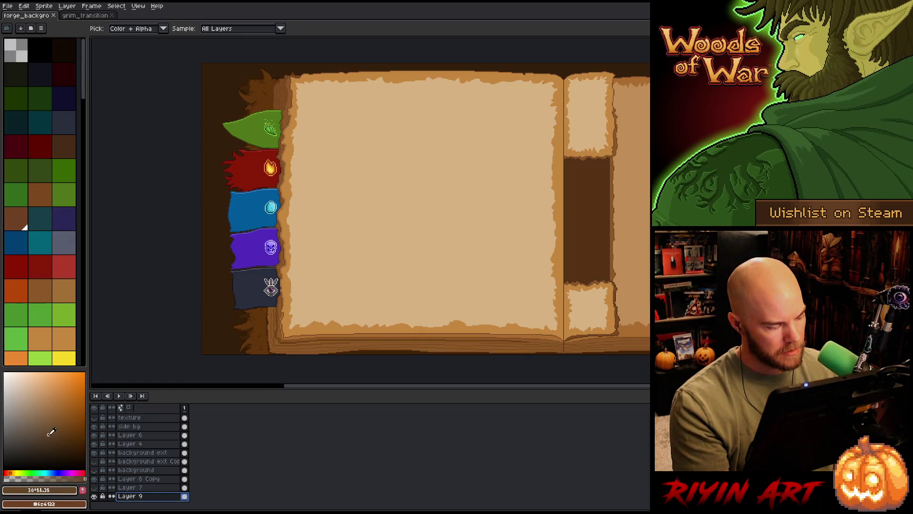
key(g)
click(215, 308)
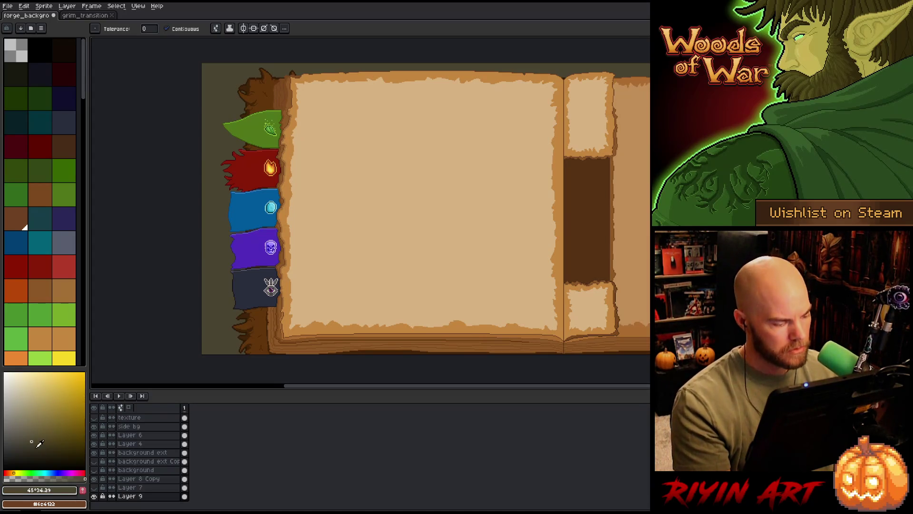
click(19, 473)
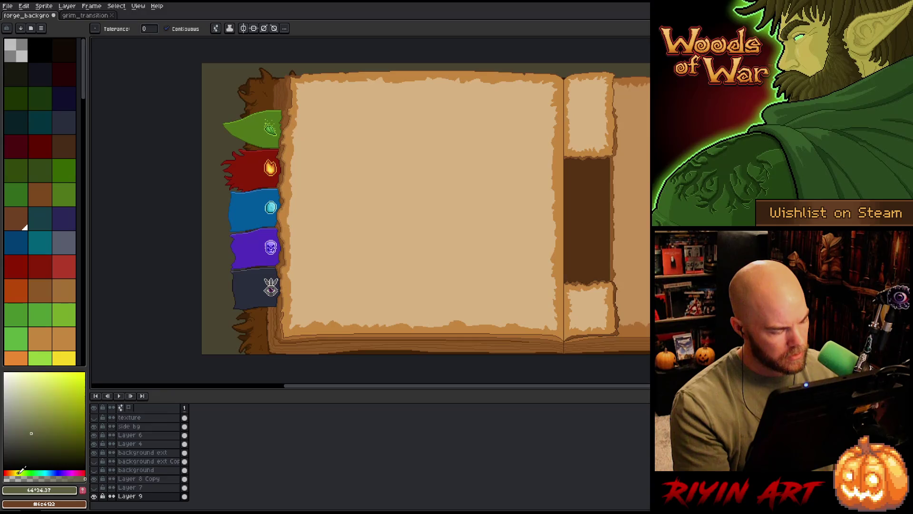
click(209, 233)
drag(26, 432, 20, 430)
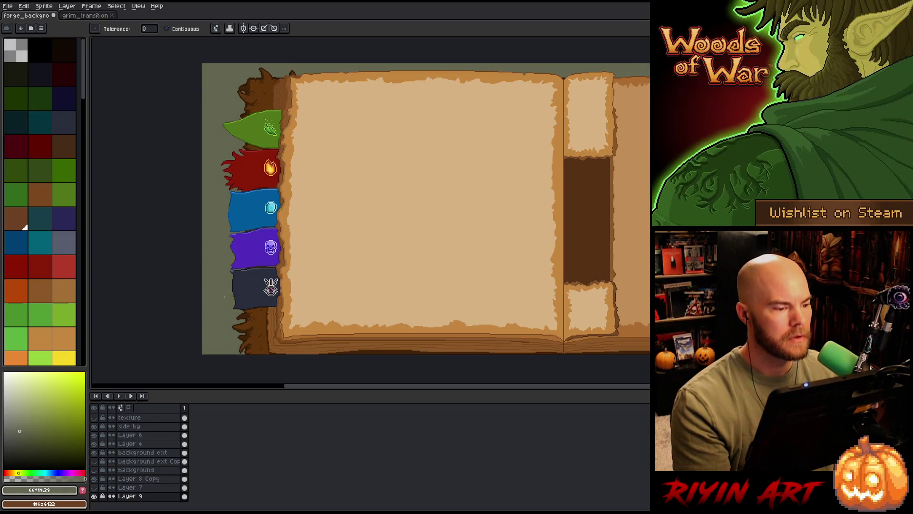
click(22, 436)
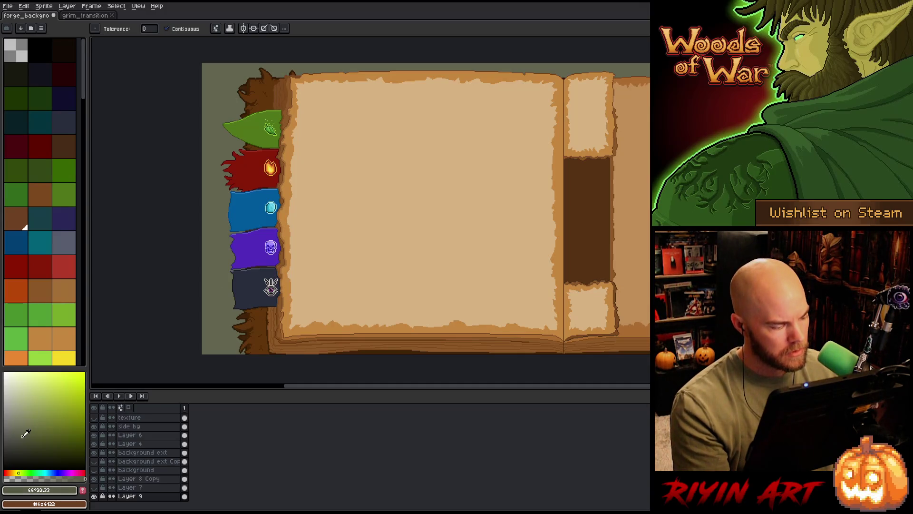
click(223, 305)
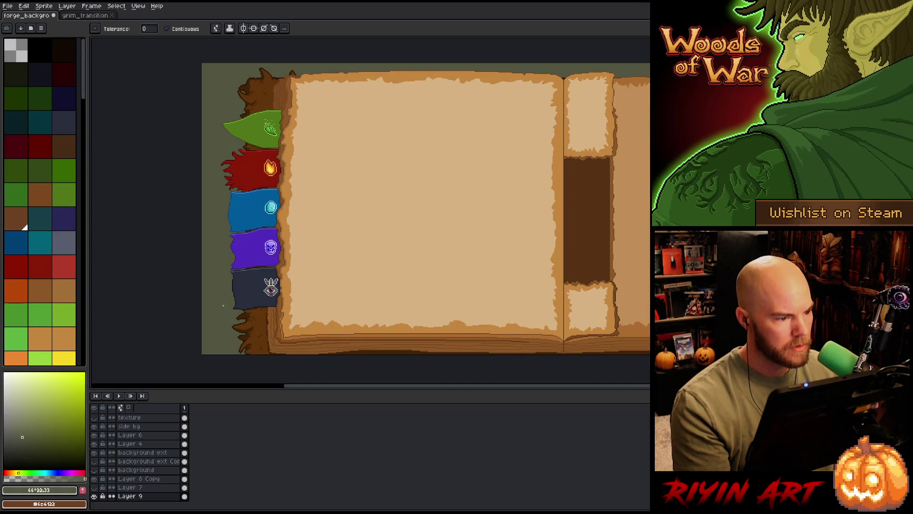
Step: Nudge the drawing colour's hue toward yellow-orange, switch to the Magic Wand, and save
drag(220, 316, 193, 302)
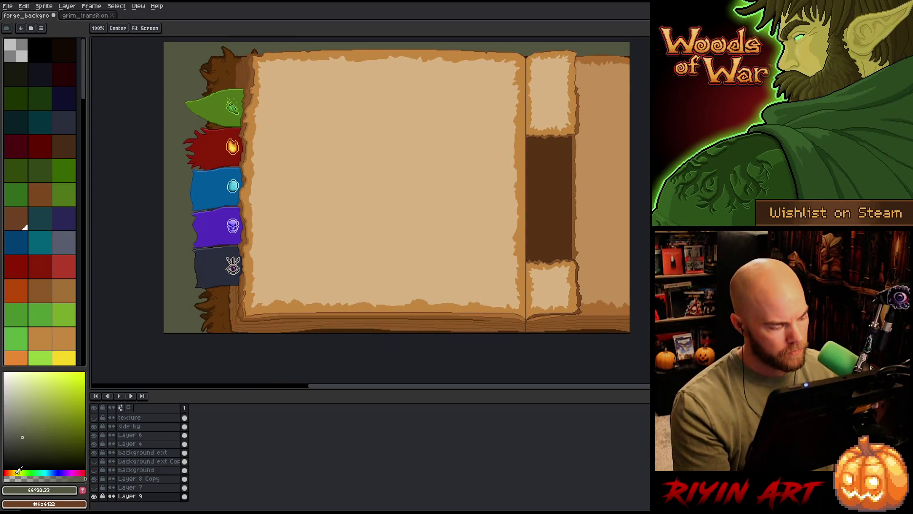
drag(18, 471, 12, 473)
key(g)
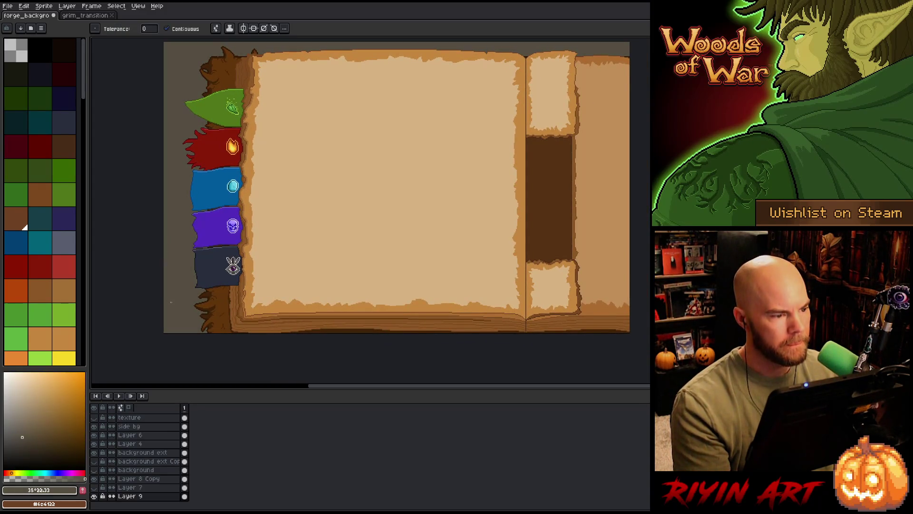
click(14, 472)
click(15, 472)
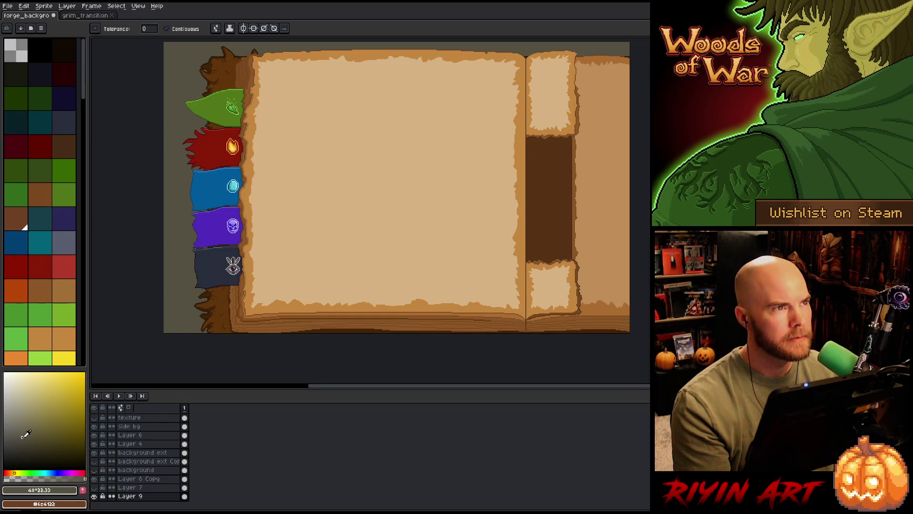
drag(242, 251, 224, 269)
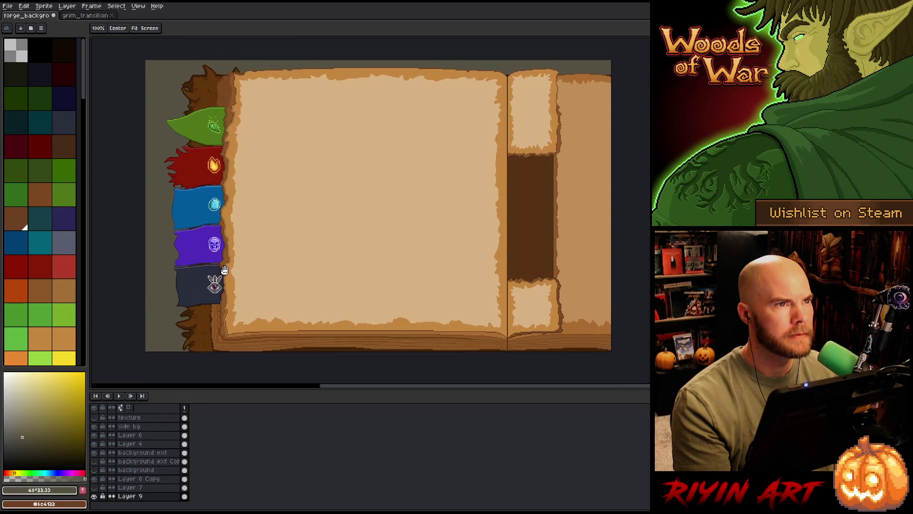
key(w)
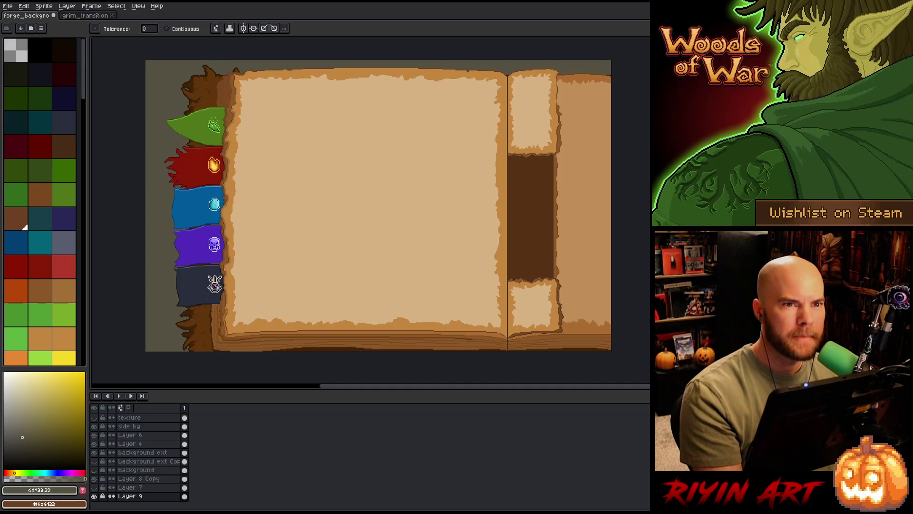
key(ctrl+s)
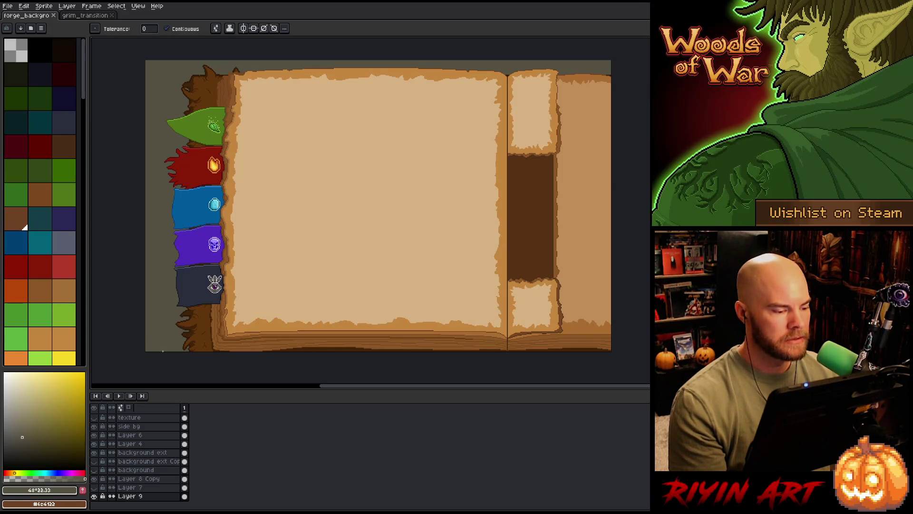
Step: Switch to the rectangular selection tool
key(m)
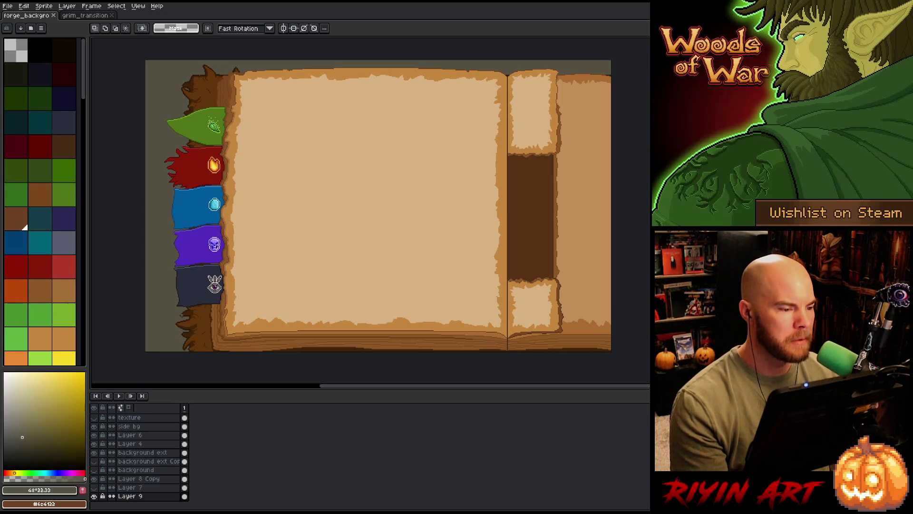
Step: Zoom toward the book's lower-left flags and sample the bark stump's brown
scroll(214, 286, up, 2)
drag(333, 237, 332, 166)
scroll(214, 286, down, 2)
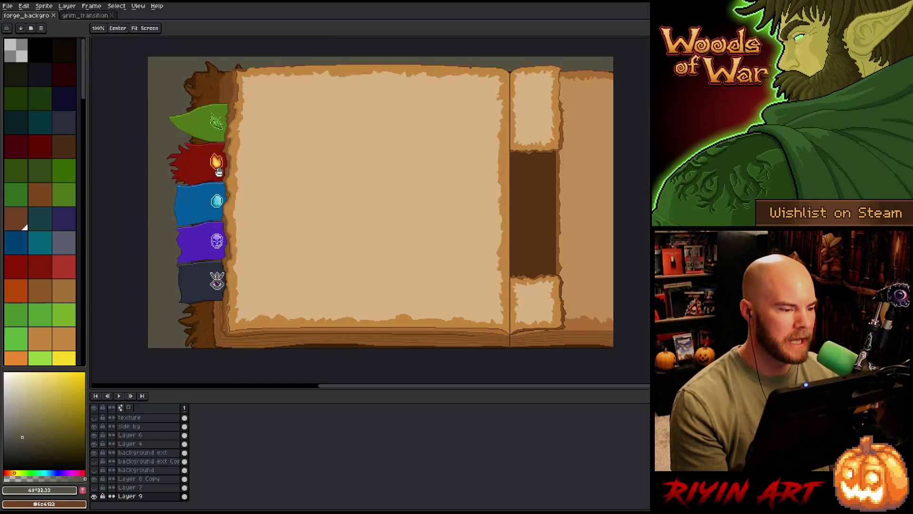
drag(333, 214, 395, 294)
scroll(290, 252, down, 2)
scroll(288, 249, up, 3)
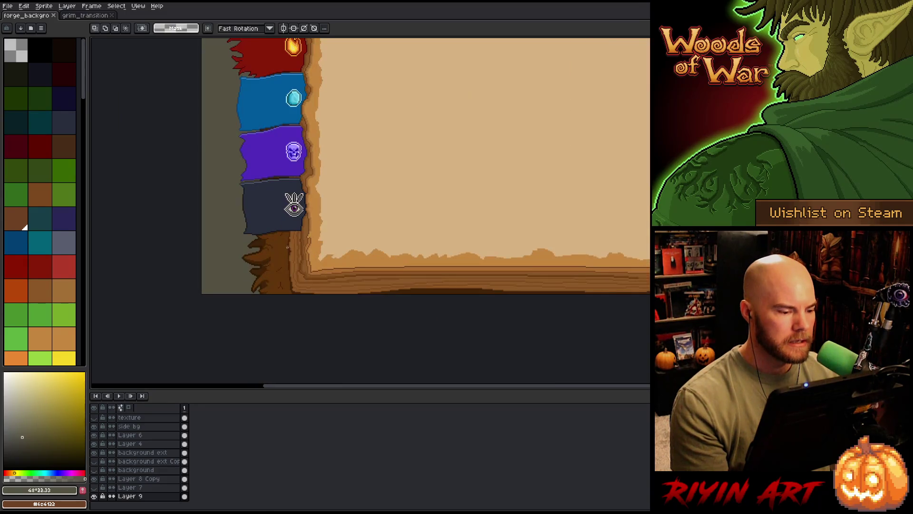
scroll(291, 246, up, 3)
key(i)
click(319, 218)
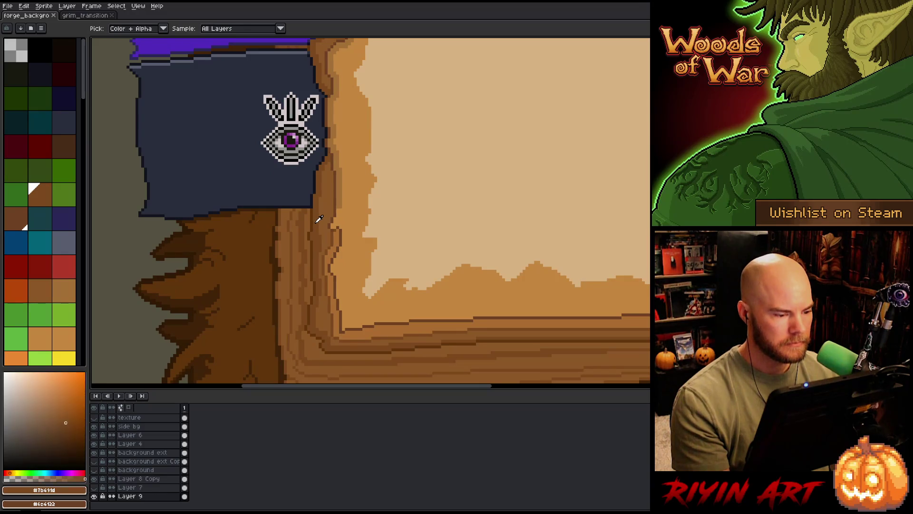
scroll(319, 219, down, 3)
scroll(333, 106, up, 1)
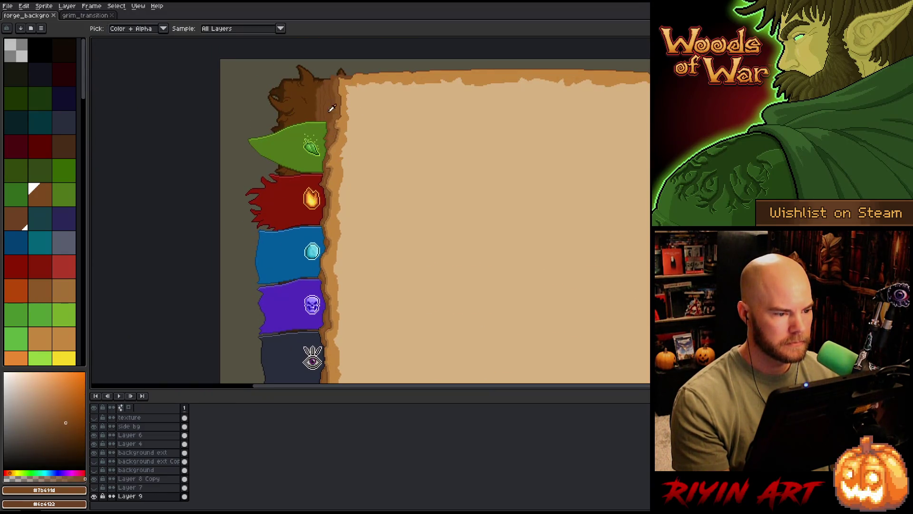
scroll(332, 101, up, 2)
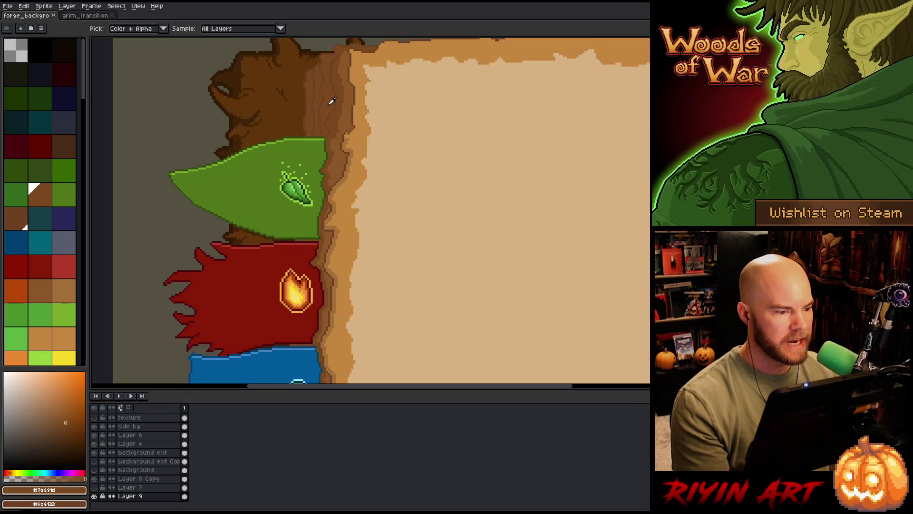
scroll(331, 101, down, 2)
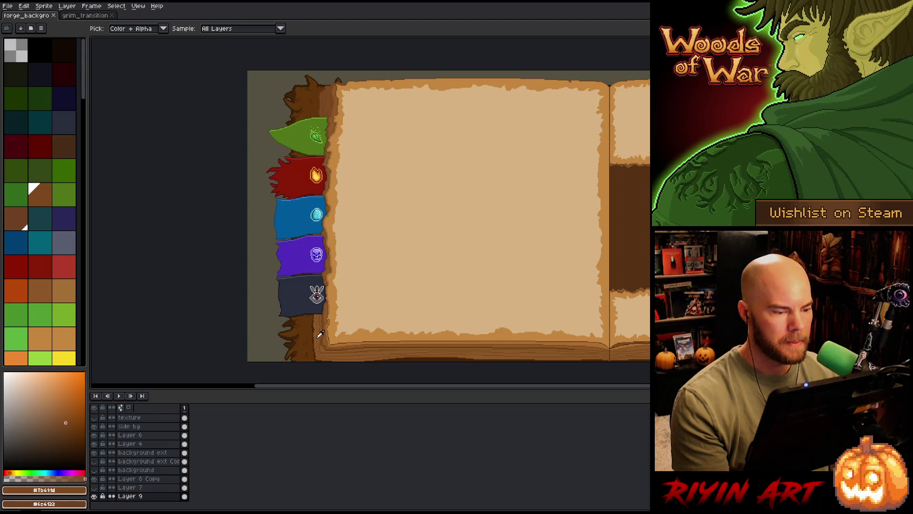
Step: Sample the mid-brown at the bottom-left corner, then try a brown bucket fill and undo it
drag(323, 334, 324, 316)
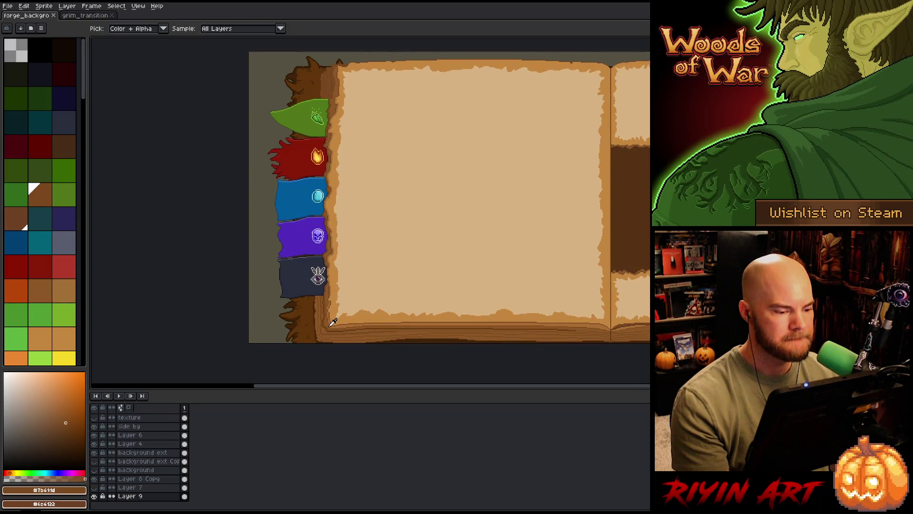
scroll(332, 315, up, 3)
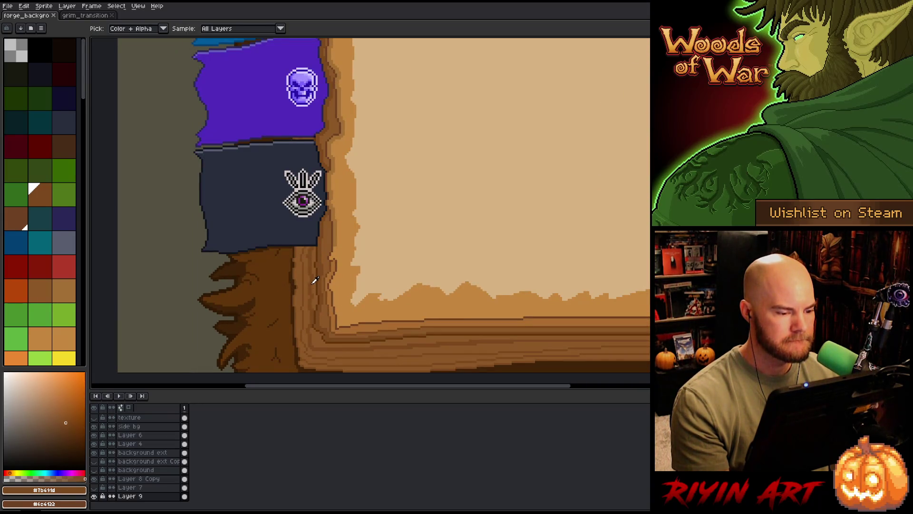
scroll(315, 281, down, 3)
scroll(311, 236, up, 1)
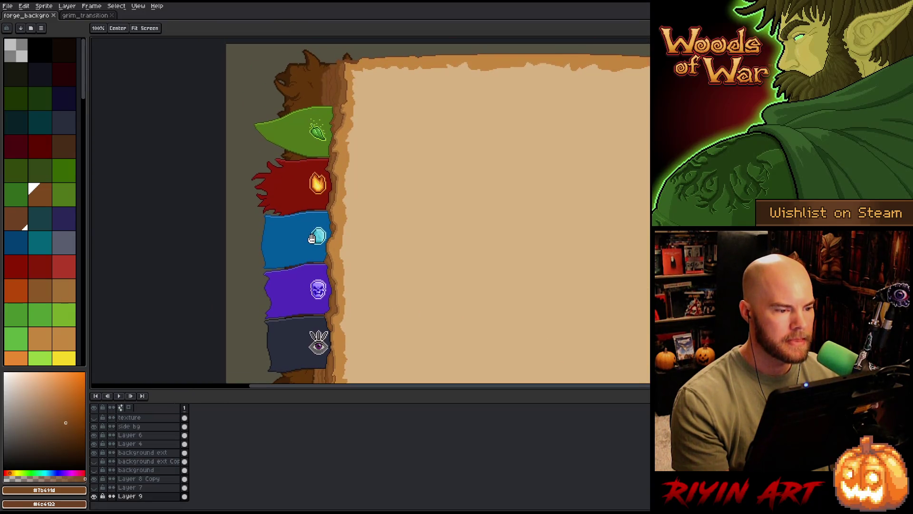
drag(313, 267, 305, 183)
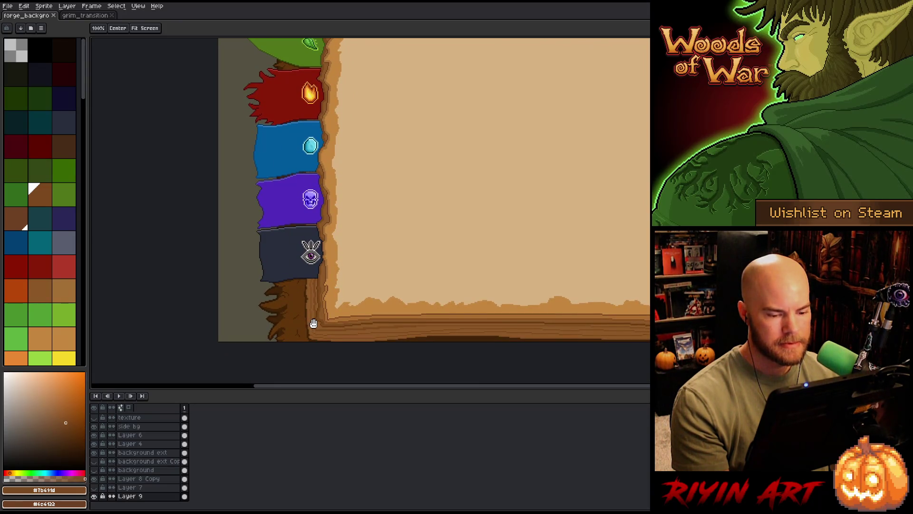
drag(316, 326, 320, 305)
key(i)
scroll(326, 298, up, 3)
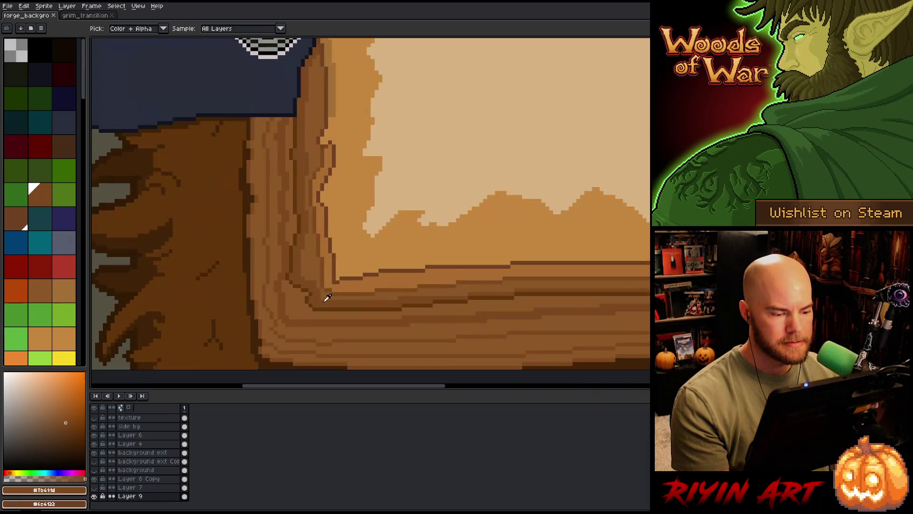
drag(352, 292, 340, 320)
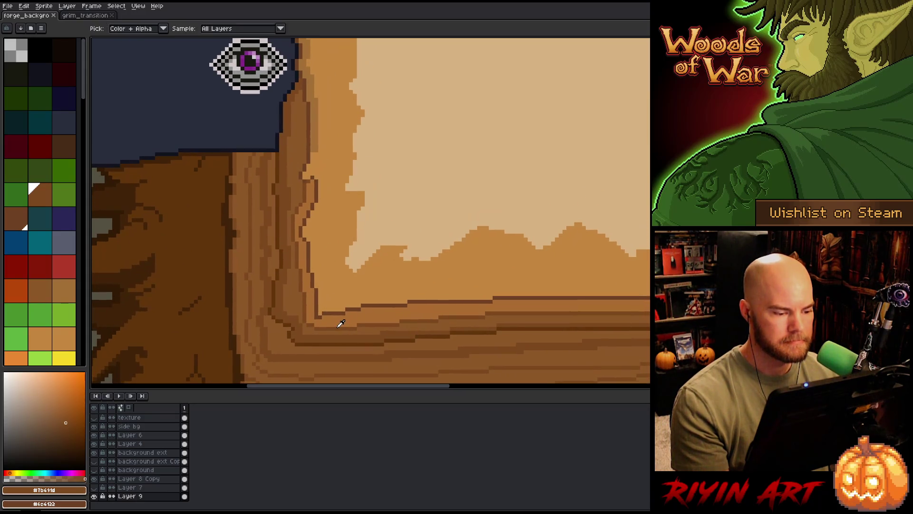
click(296, 299)
key(g)
click(312, 301)
key(ctrl+z)
Step: Target the background ext layer and bucket-fill a corner region of the cover with brown
key(i)
key(v)
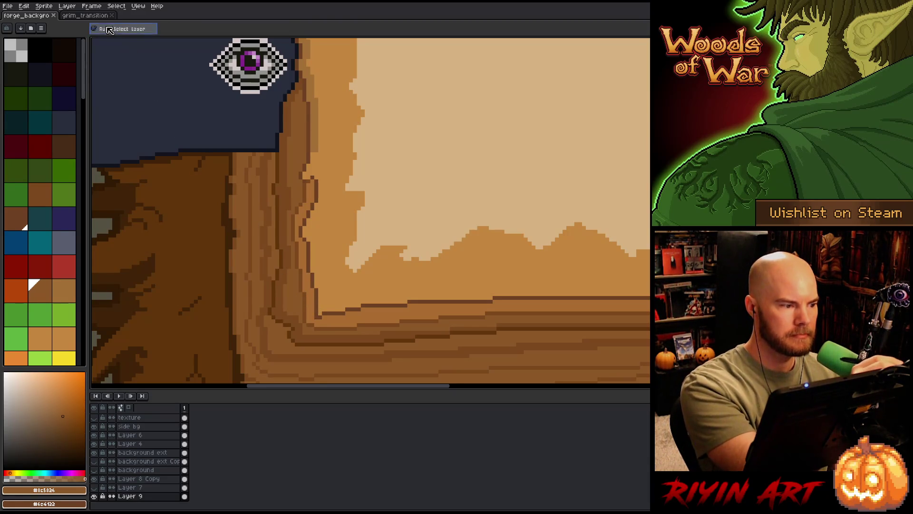
click(315, 310)
key(g)
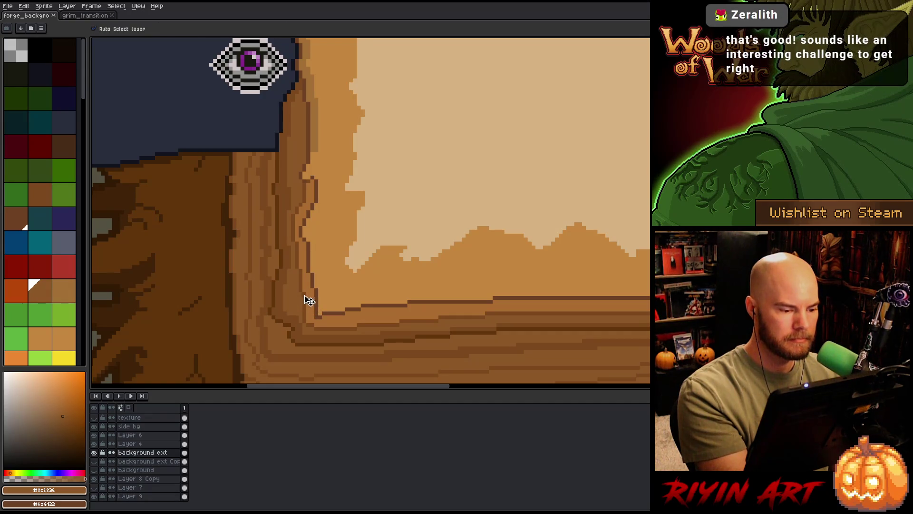
click(339, 251)
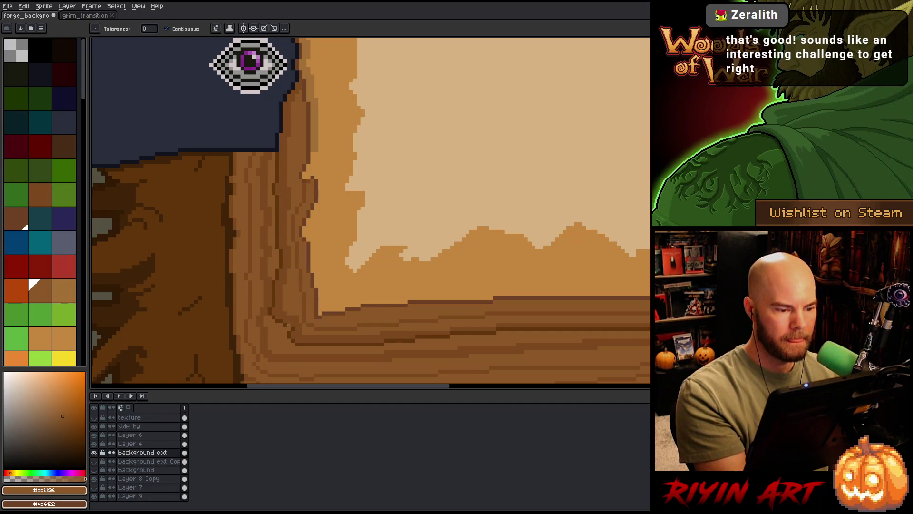
Step: Fill the cover bands below the dunes with darker brown, undoing one deep-brown fill
alt+click(324, 323)
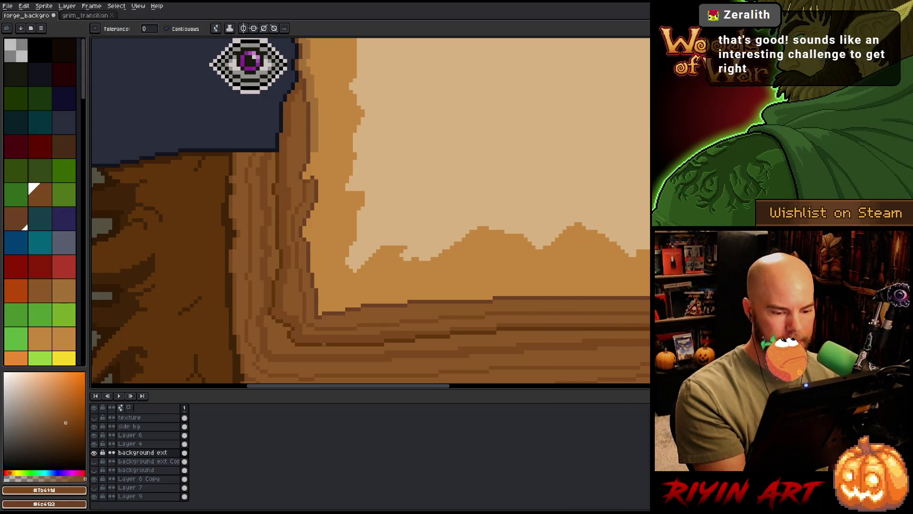
click(340, 320)
click(342, 325)
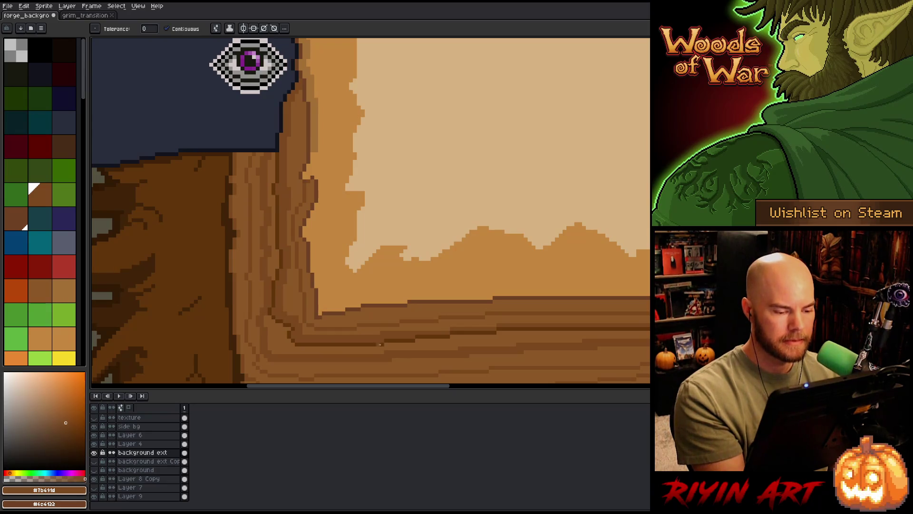
alt+click(383, 338)
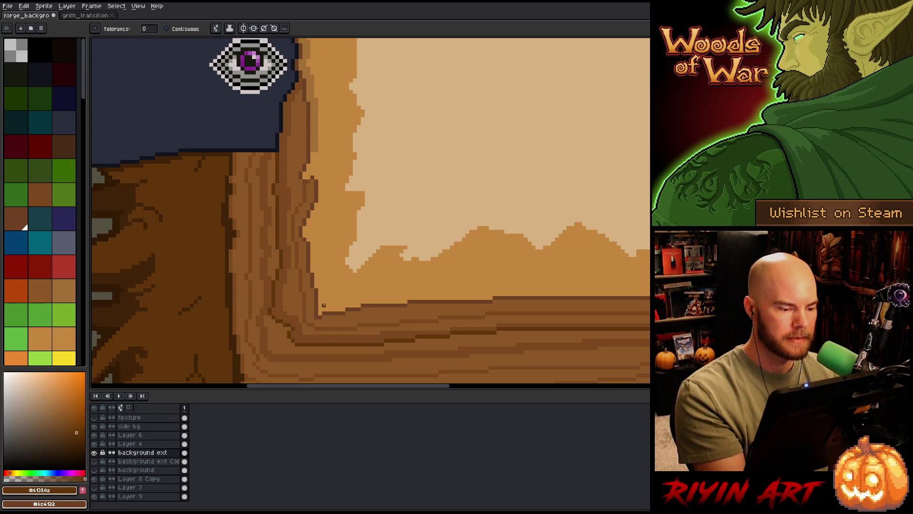
click(310, 327)
key(ctrl+z)
Step: Pencil a short 1px dark vertical line at the bottom-left corner
key(b)
drag(300, 322, 300, 305)
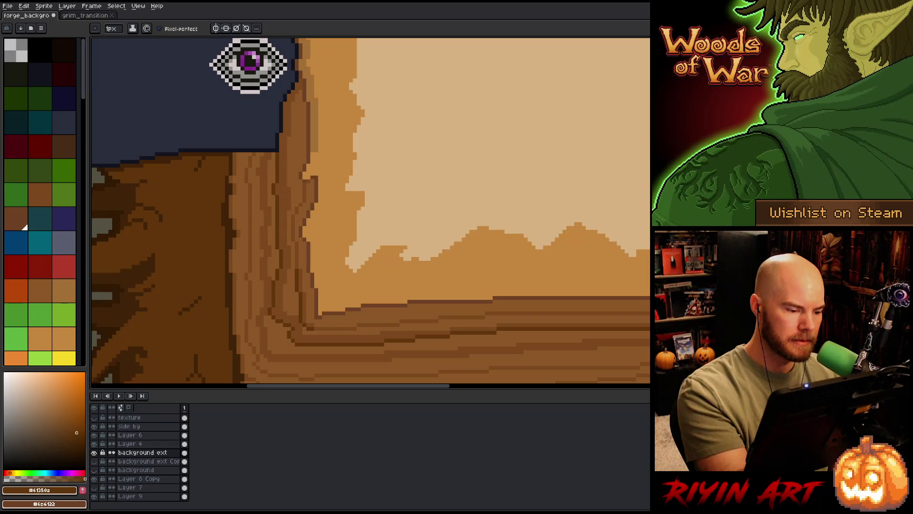
scroll(331, 165, down, 4)
mouse_move(397, 191)
mouse_down()
mouse_move(397, 211)
mouse_move(370, 238)
mouse_up()
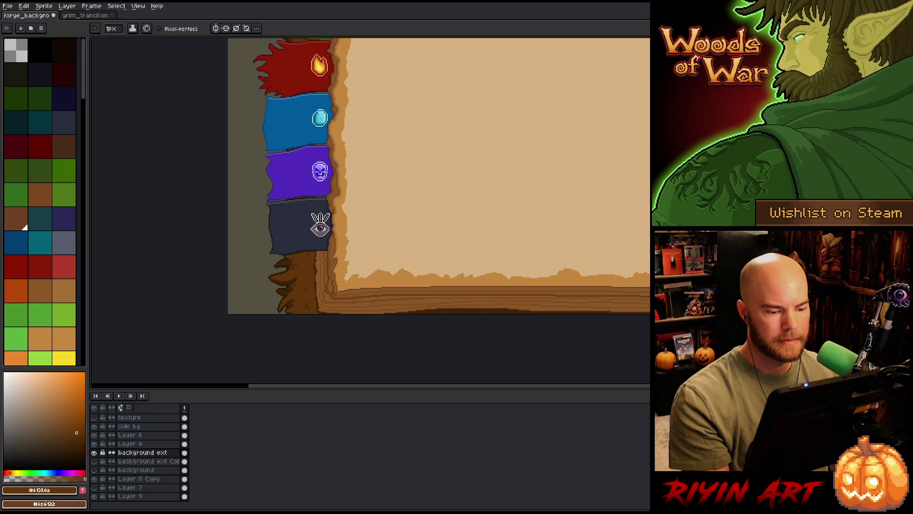
scroll(335, 297, up, 3)
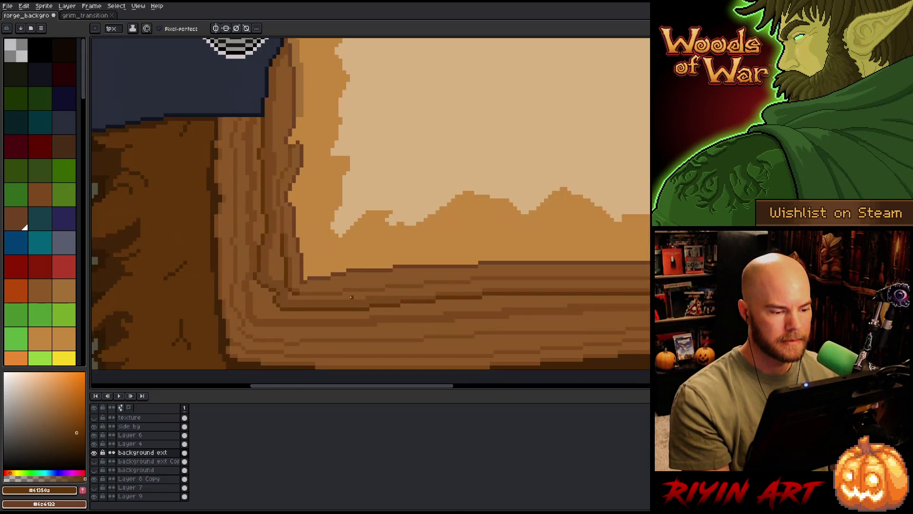
Step: Sample dark brown #6c4122, then tan #c4863c, and zoom out to the whole parchment page
key(v)
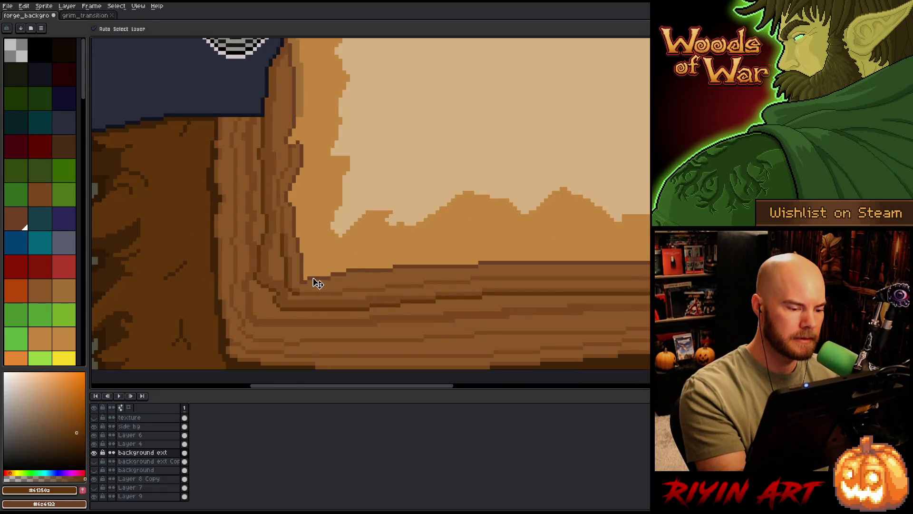
key(b)
alt+click(310, 281)
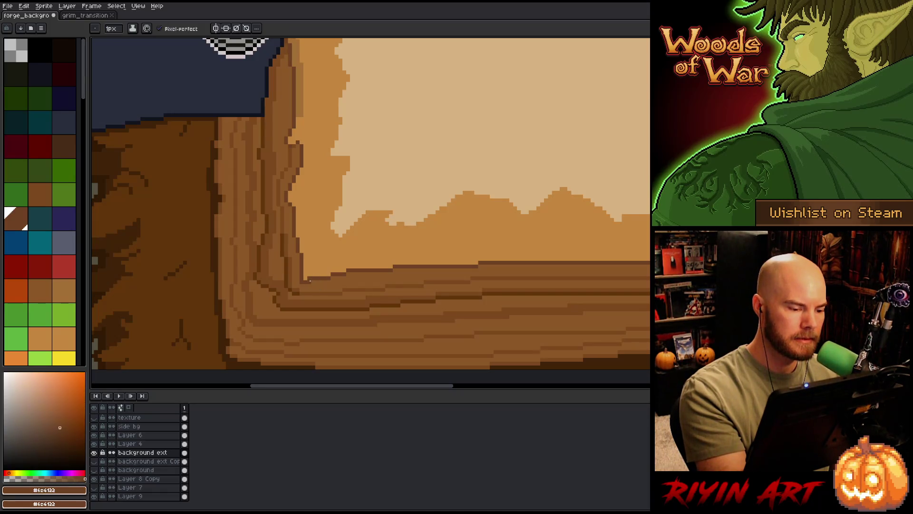
alt+click(310, 278)
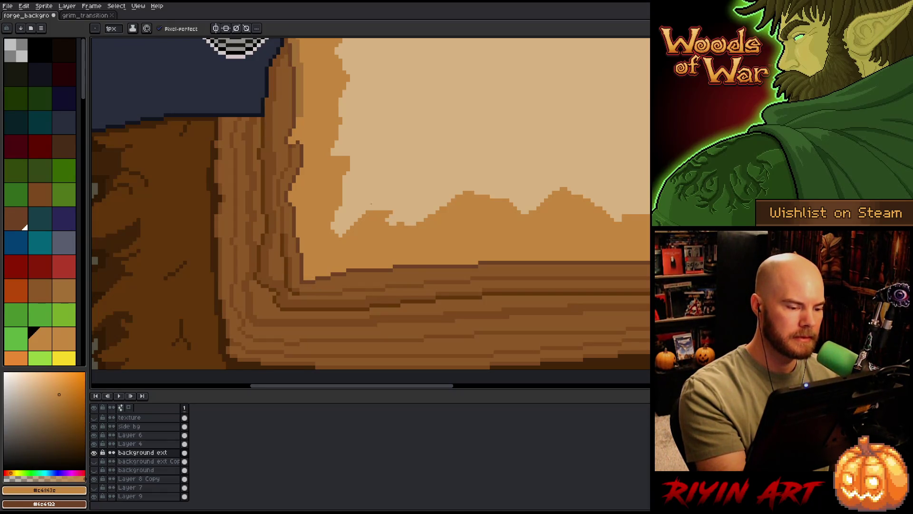
scroll(372, 203, down, 3)
drag(368, 195, 295, 300)
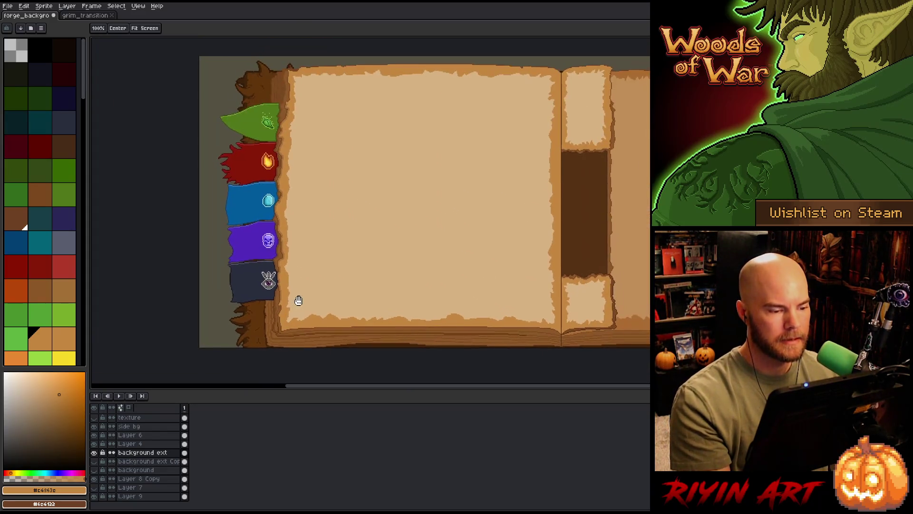
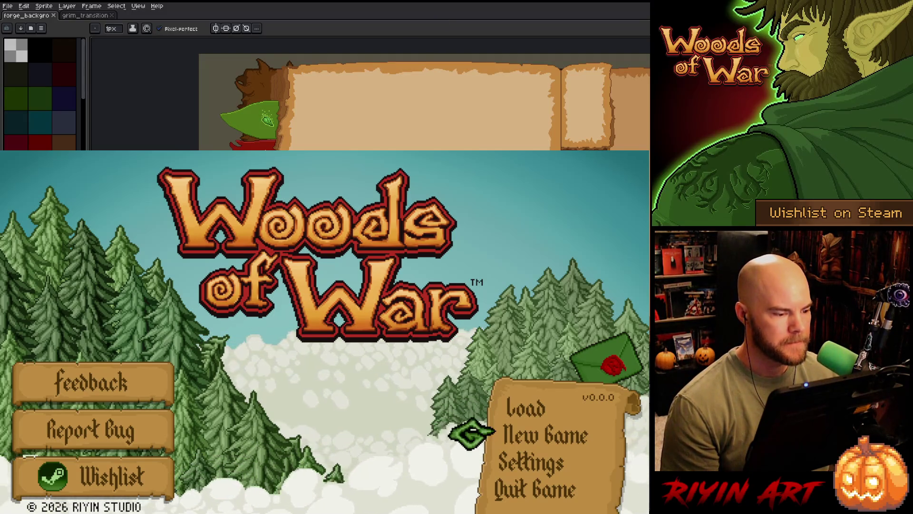
Step: Zoom and pan the canvas to bring the blue and purple banners into view
scroll(286, 95, up, 1)
scroll(333, 95, down, 3)
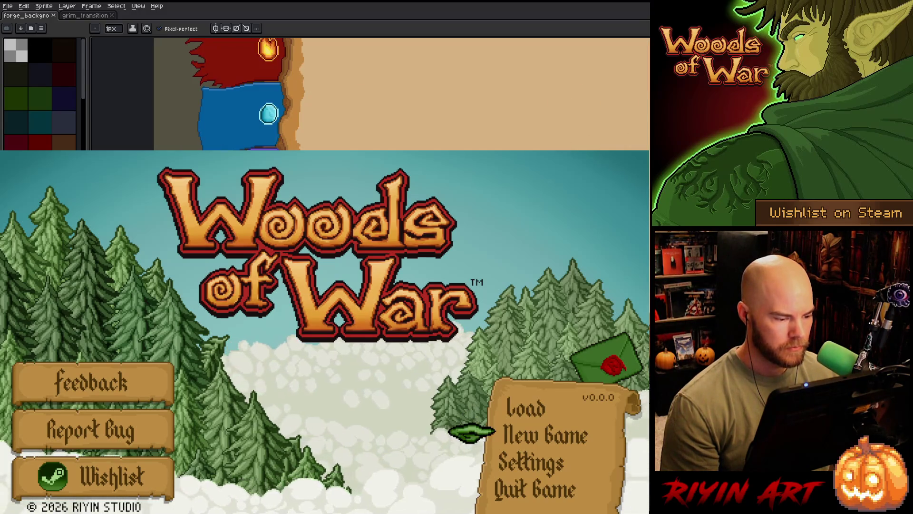
scroll(380, 95, down, 2)
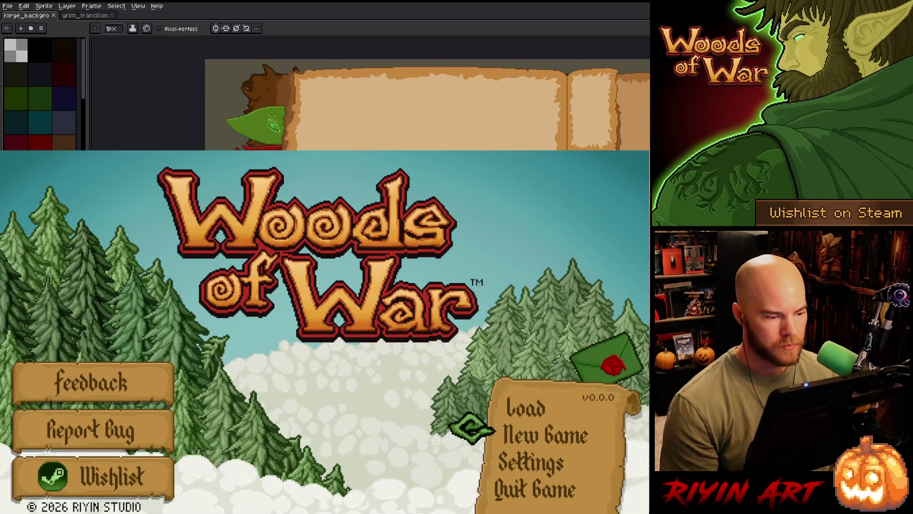
scroll(399, 95, up, 2)
scroll(242, 95, up, 2)
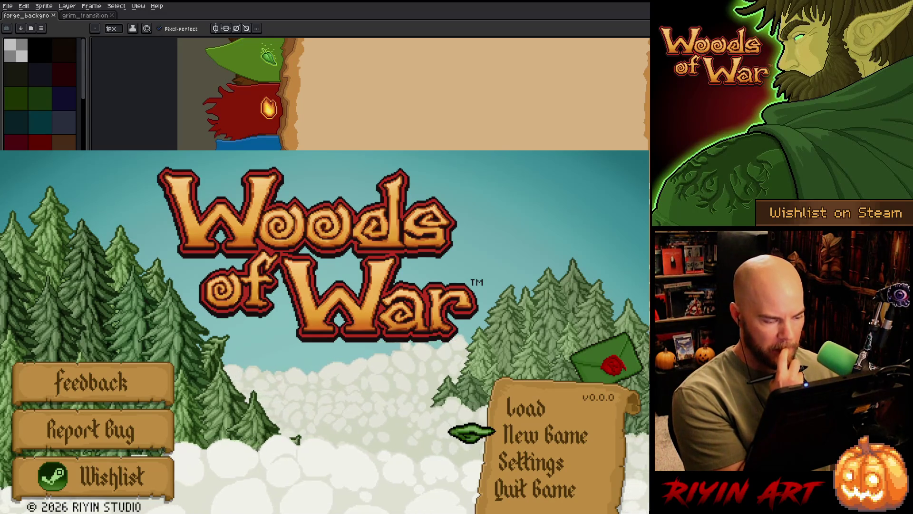
scroll(414, 95, down, 3)
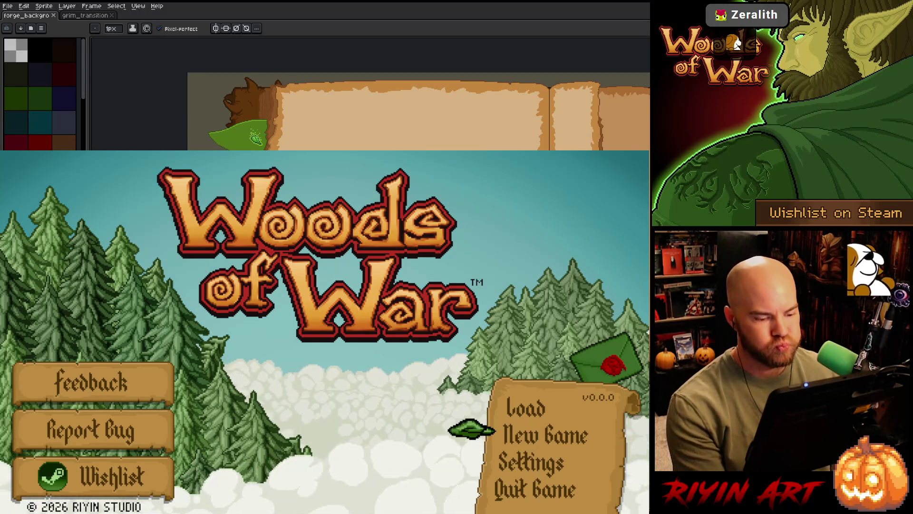
drag(381, 114, 409, 85)
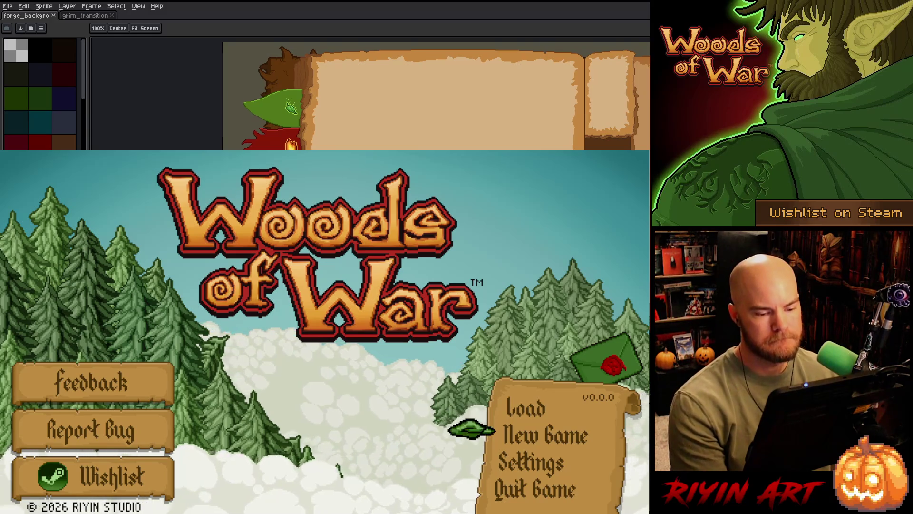
drag(409, 86, 427, 86)
drag(428, 138, 290, 38)
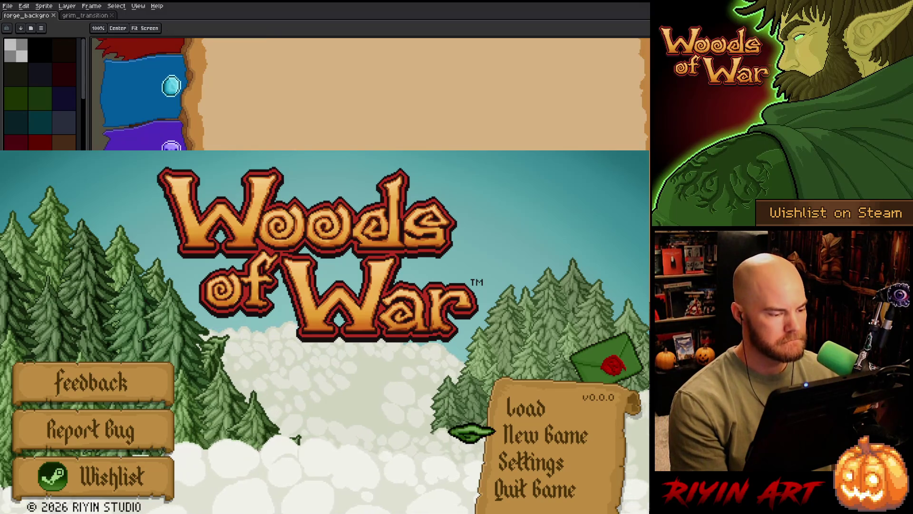
drag(190, 95, 292, 95)
scroll(237, 95, up, 3)
drag(214, 95, 305, 67)
Step: With the pencil, paint darker pixels up along the tree trunk's edge beside the eye sprite
key(i)
key(b)
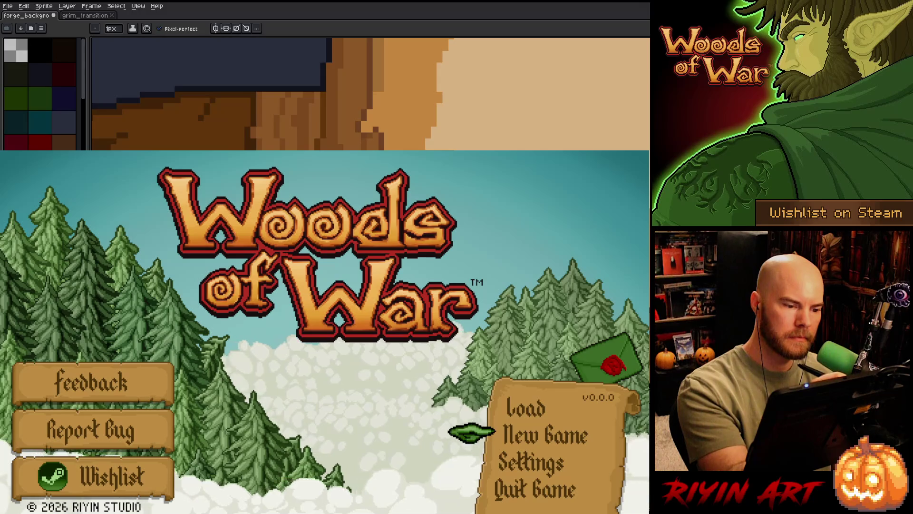
drag(276, 57, 280, 138)
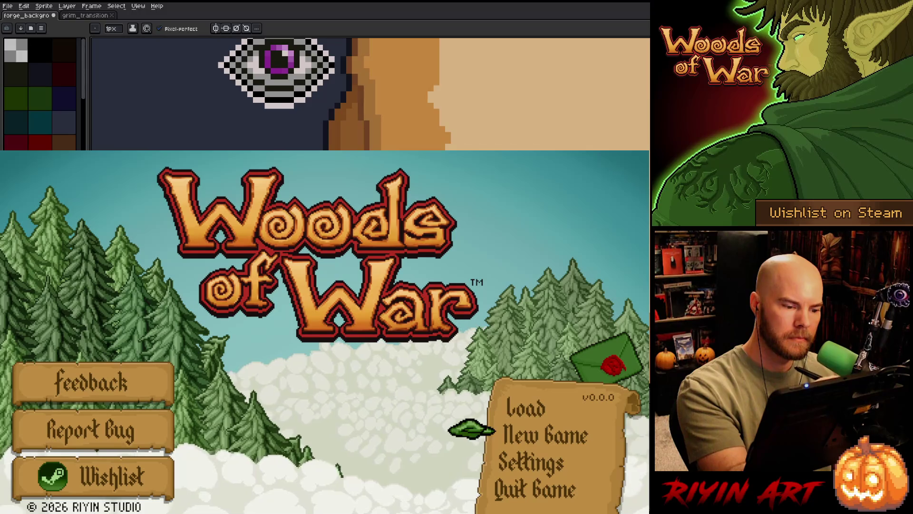
drag(361, 150, 360, 70)
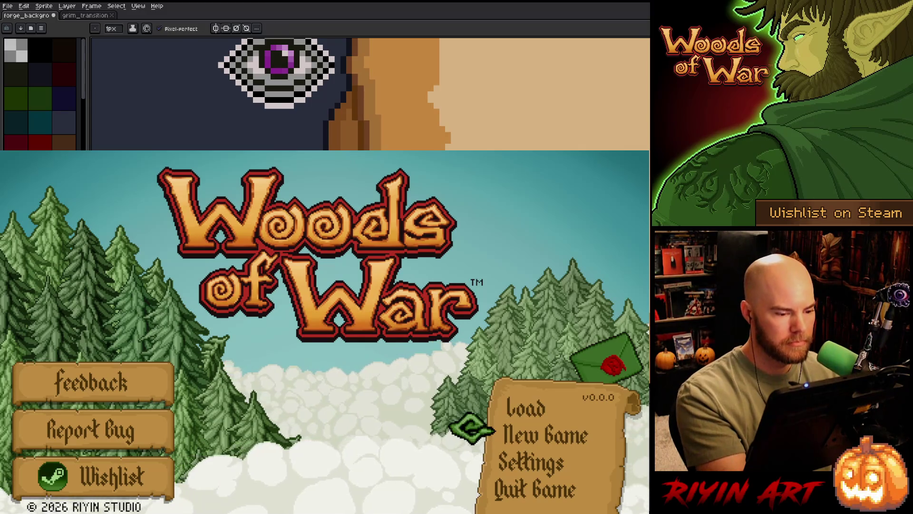
scroll(371, 94, down, 3)
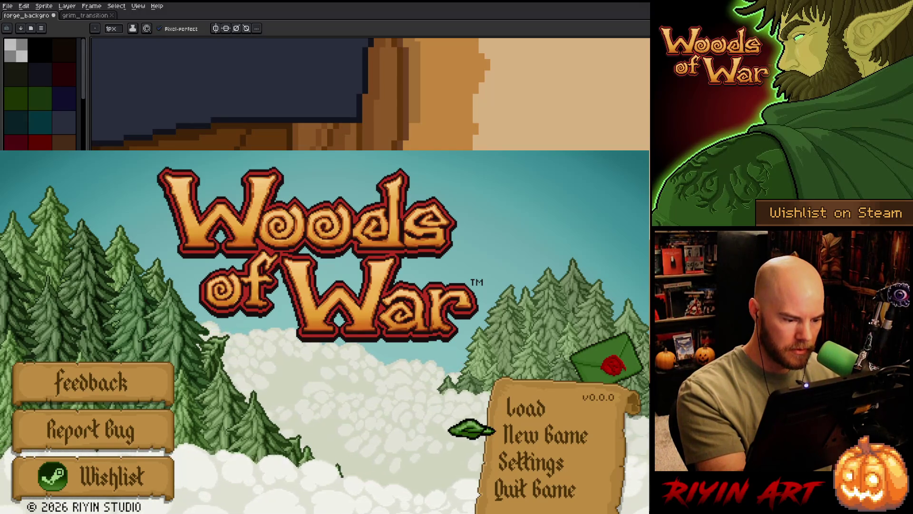
scroll(371, 94, down, 3)
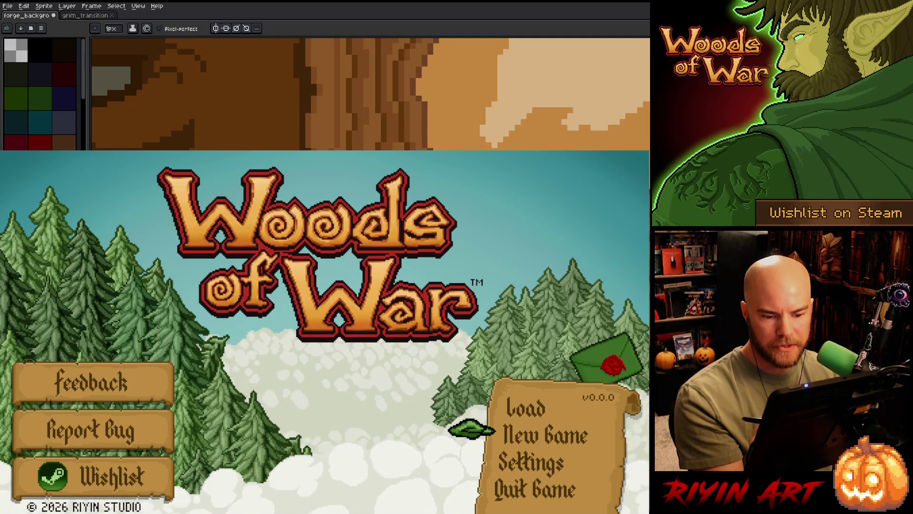
scroll(371, 94, right, 5)
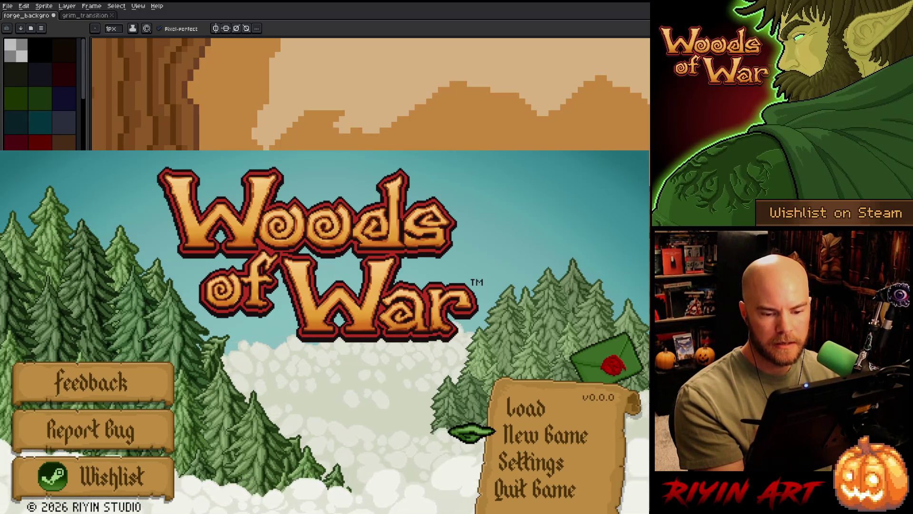
scroll(371, 95, right, 4)
scroll(370, 94, right, 4)
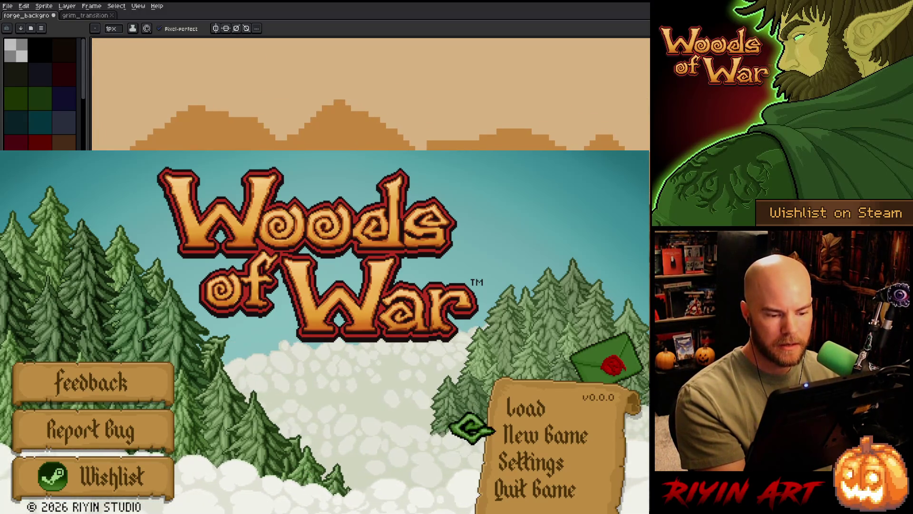
scroll(371, 94, right, 4)
scroll(371, 94, right, 4)
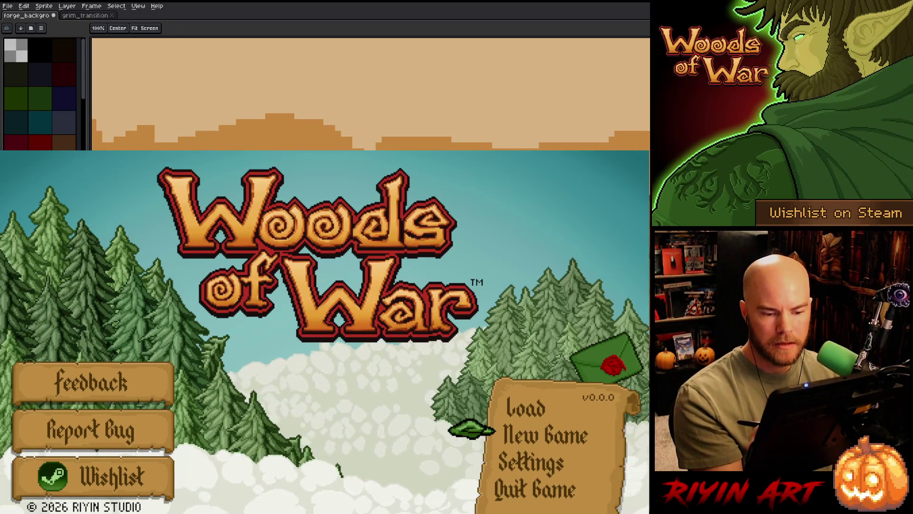
scroll(371, 94, right, 4)
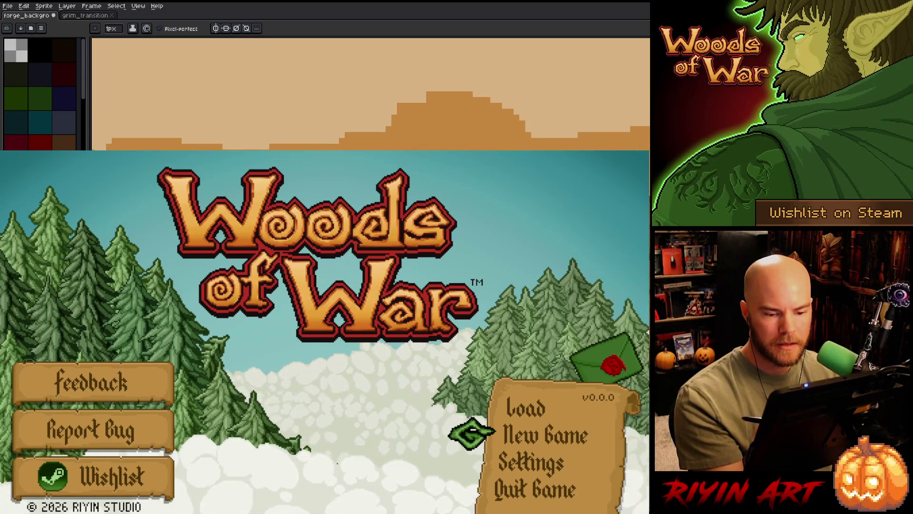
scroll(370, 94, right, 2)
scroll(371, 94, right, 5)
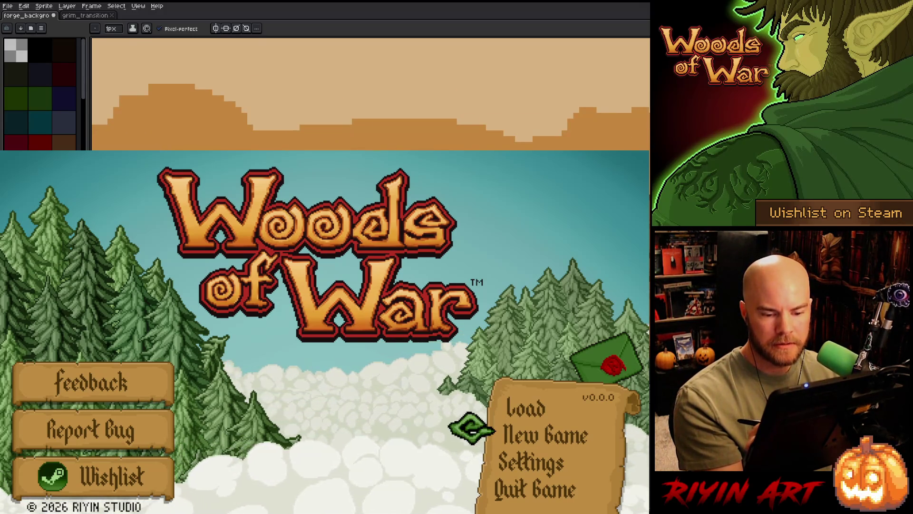
scroll(370, 94, right, 4)
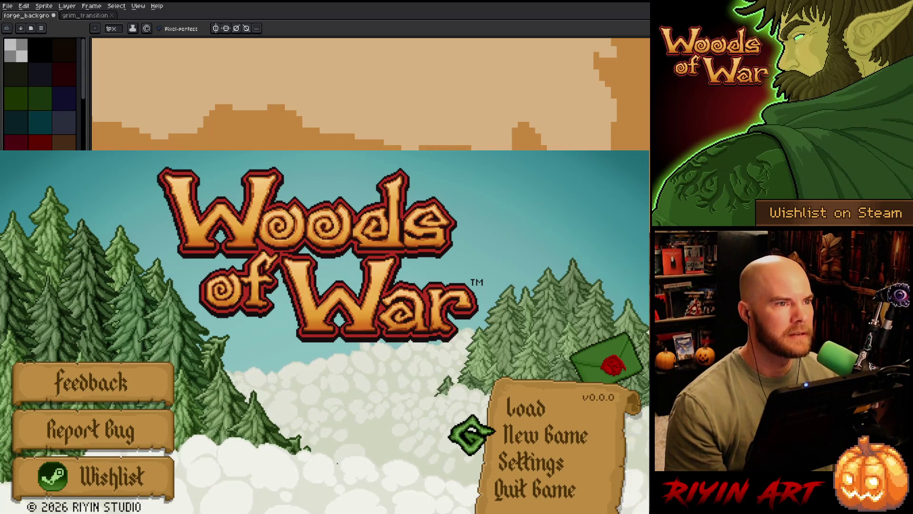
key(Down)
key(Down)
key(Down)
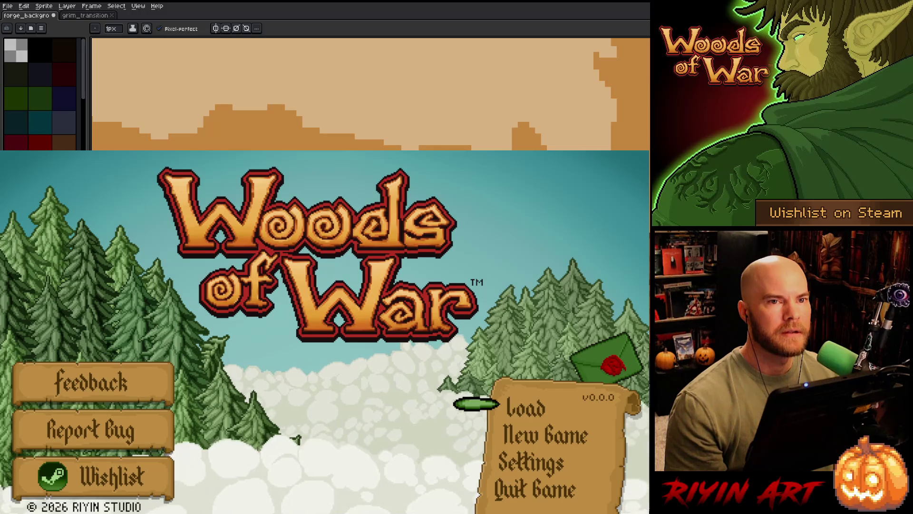
key(Down)
key(Down)
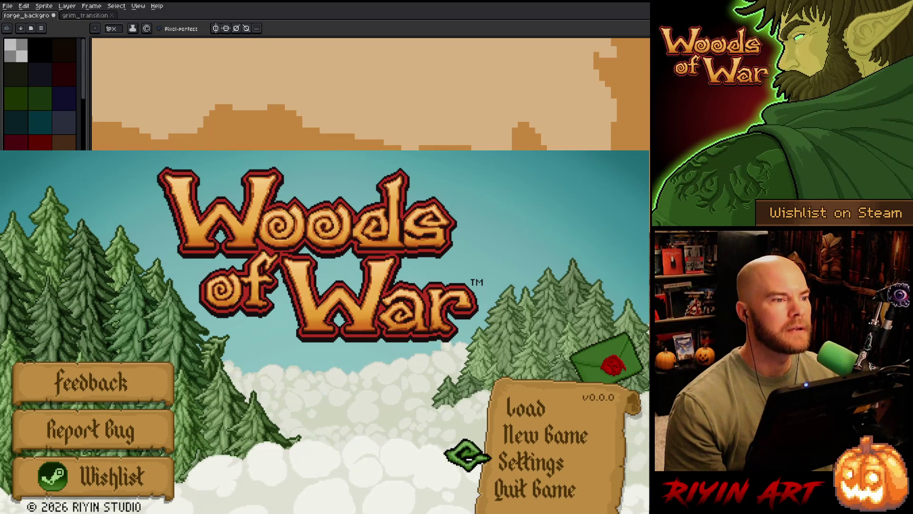
key(Down)
key(Down)
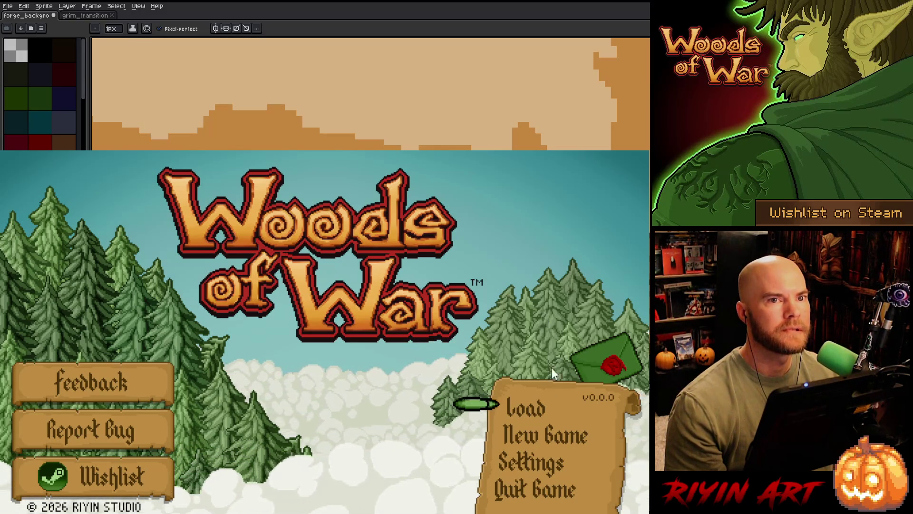
Step: Quit the running Woods of War test build to return to the full Aseprite canvas
click(534, 492)
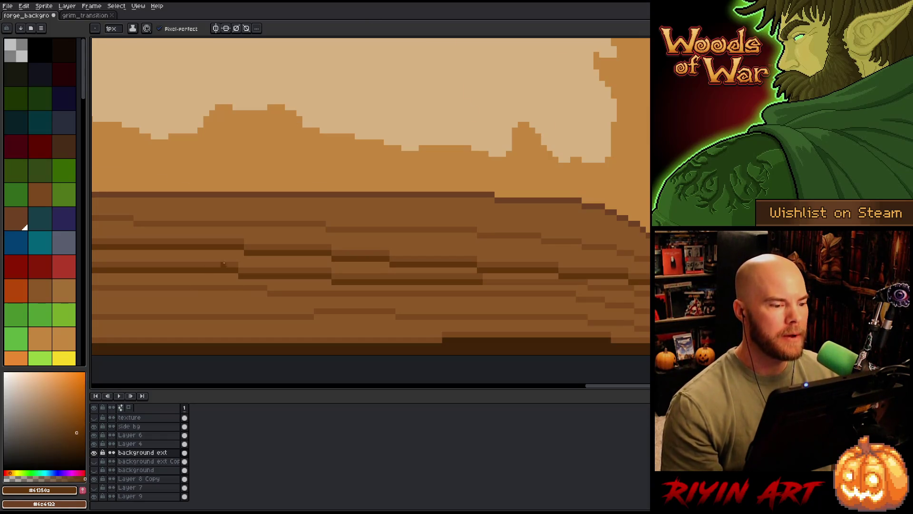
Step: Paint dark horizontal lines and a short lighter-brown stroke into the earth strata
scroll(223, 264, down, 3)
scroll(224, 262, up, 5)
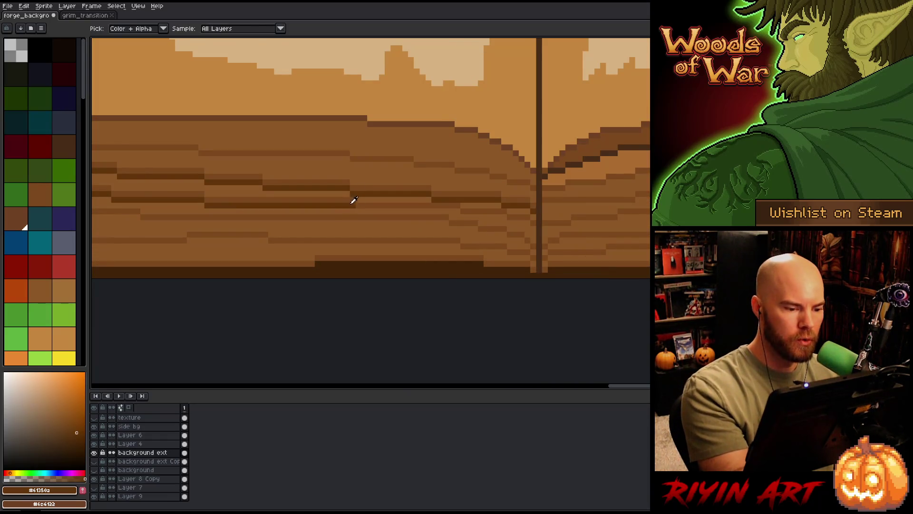
mouse_move(357, 210)
mouse_down()
mouse_move(502, 217)
mouse_move(461, 217)
mouse_up()
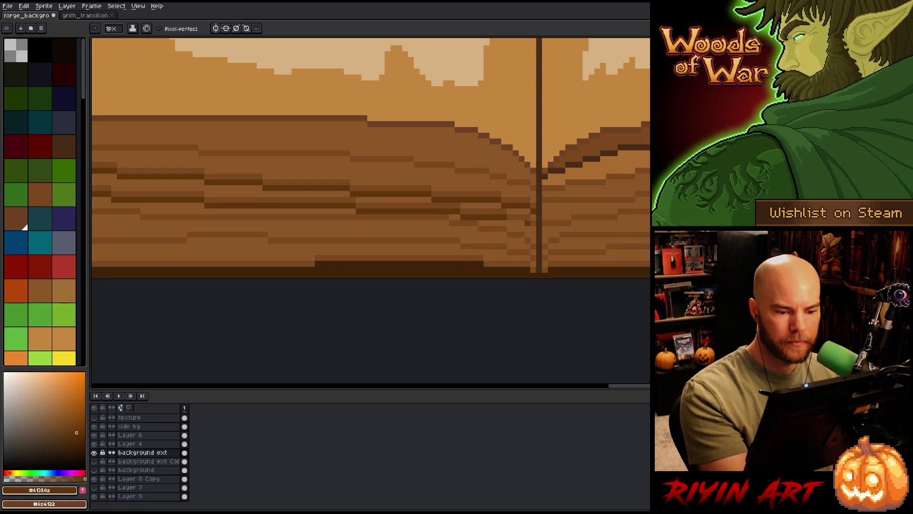
mouse_move(528, 223)
mouse_down()
mouse_move(508, 222)
mouse_move(531, 230)
mouse_up()
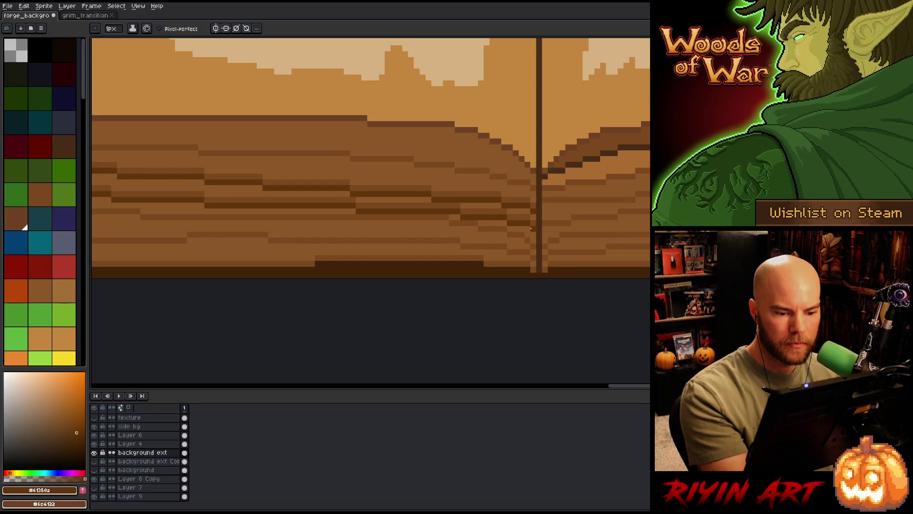
alt+click(533, 217)
drag(536, 211, 203, 193)
Step: Draw more dark strokes along the strata, sampling browns #8c5a2e and #7b451d
drag(416, 260, 535, 180)
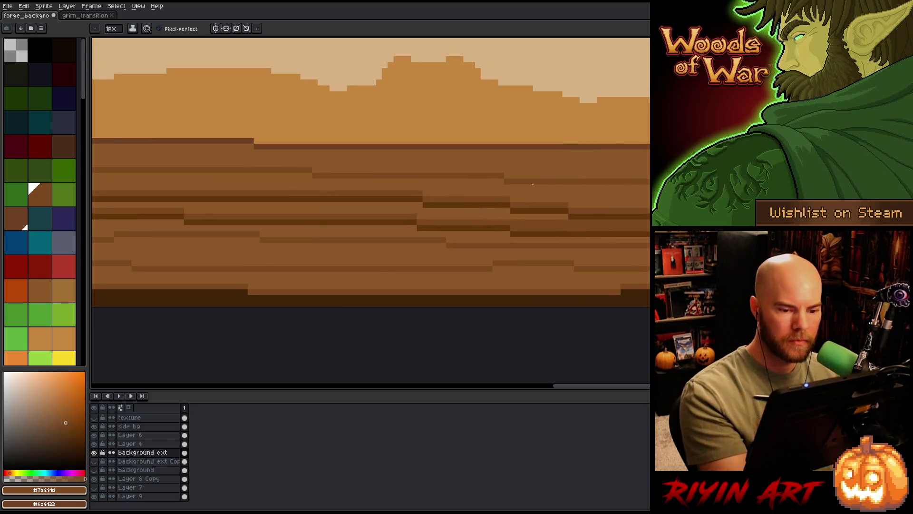
drag(505, 216, 419, 211)
drag(512, 190, 647, 214)
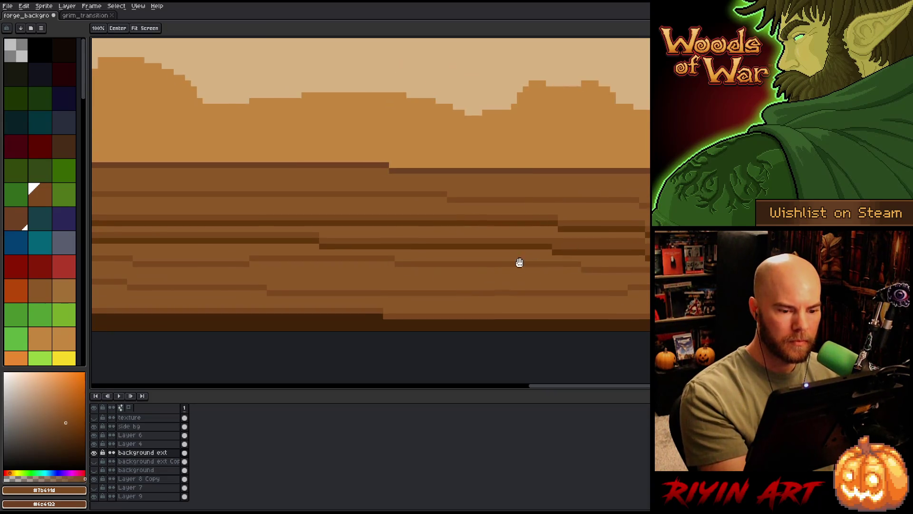
drag(542, 235, 322, 233)
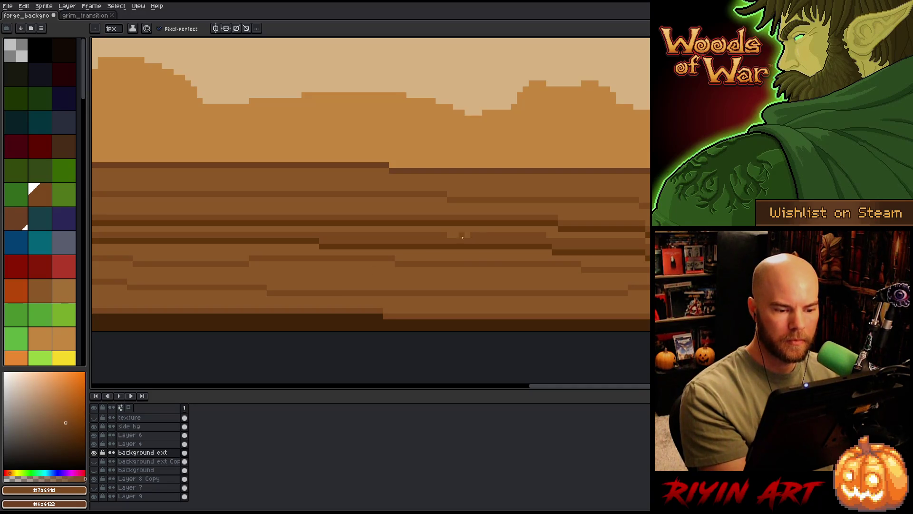
drag(308, 263, 626, 279)
alt+click(626, 279)
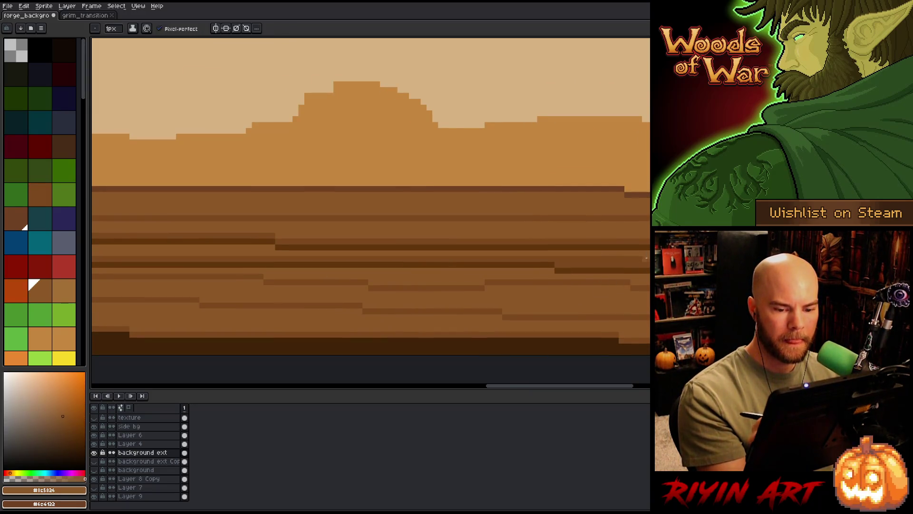
drag(399, 302, 545, 309)
alt+click(545, 309)
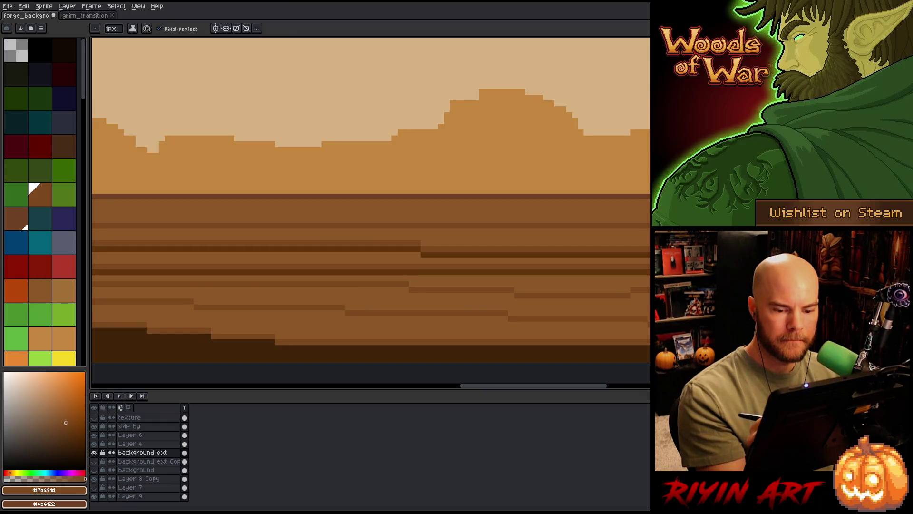
Step: Switch between #8c5a2e and #7b451d and add a dark pixel row and short run
drag(203, 284, 544, 292)
alt+click(492, 265)
alt+click(591, 265)
drag(633, 266, 471, 267)
mouse_move(290, 272)
mouse_down()
mouse_move(611, 284)
mouse_move(323, 279)
mouse_up()
drag(452, 279, 428, 279)
mouse_move(291, 301)
mouse_down()
mouse_move(603, 267)
mouse_move(560, 255)
mouse_up()
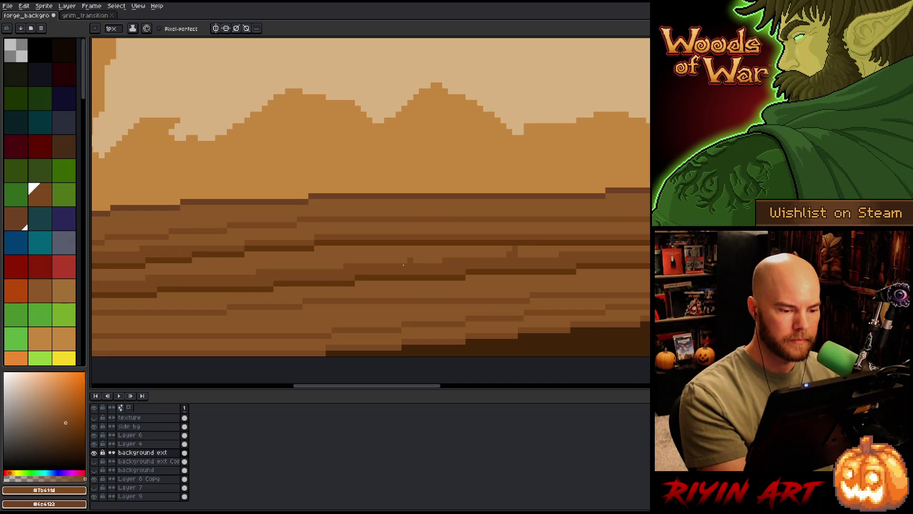
Step: Sample the mid-brown from the strata, then set the colour to dark brown #61350a
alt+click(511, 267)
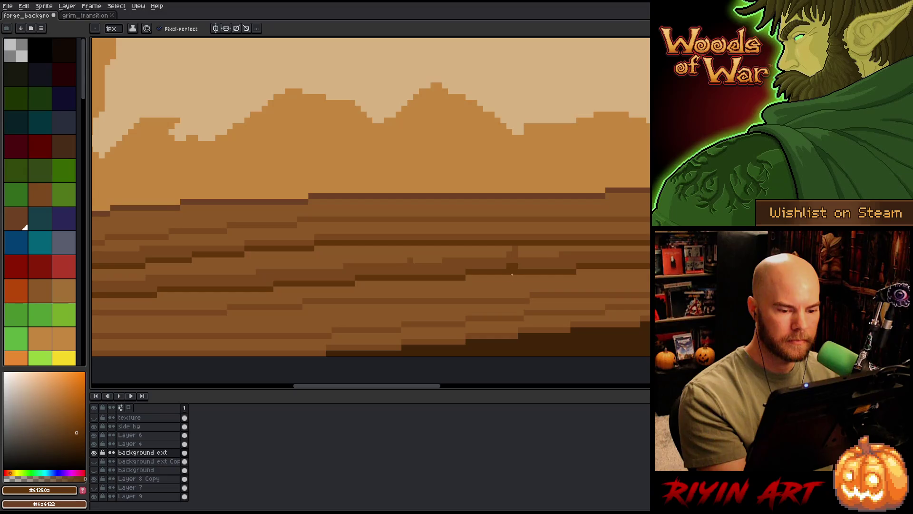
alt+click(512, 278)
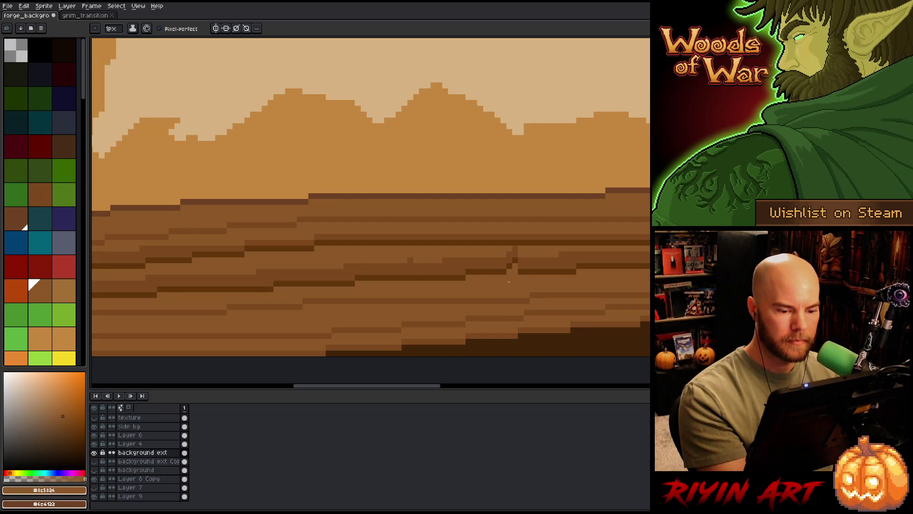
alt+click(519, 267)
scroll(602, 231, down, 3)
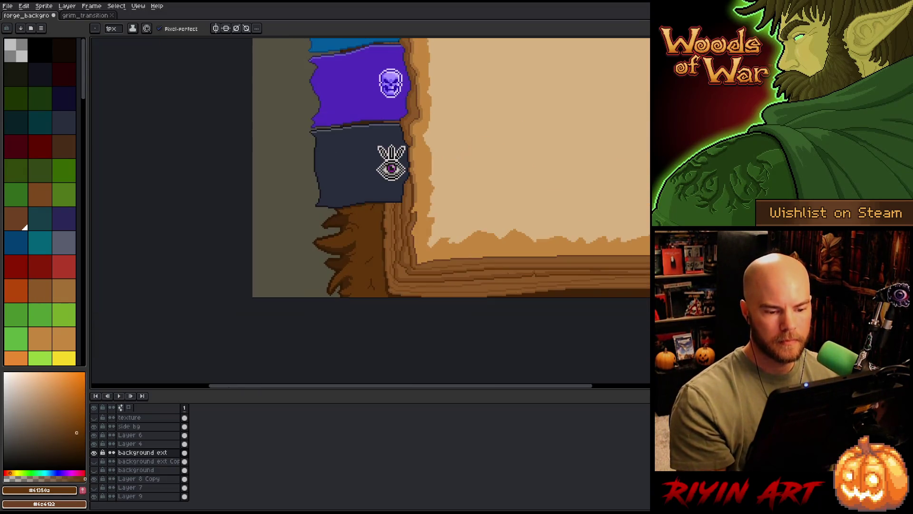
Step: With the pencil, paint a short dark strata line in the ground and extend it leftward
mouse_move(461, 278)
mouse_down()
mouse_move(409, 296)
mouse_move(318, 304)
mouse_move(310, 133)
mouse_up()
scroll(318, 304, down, 2)
scroll(310, 275, up, 4)
scroll(623, 138, up, 3)
key(b)
scroll(528, 219, up, 1)
mouse_move(545, 242)
mouse_down()
mouse_move(386, 211)
mouse_move(301, 212)
mouse_up()
drag(224, 264, 513, 272)
Step: Draw straight dark #61350a lines across the ground bands toward the right edge
click(585, 212)
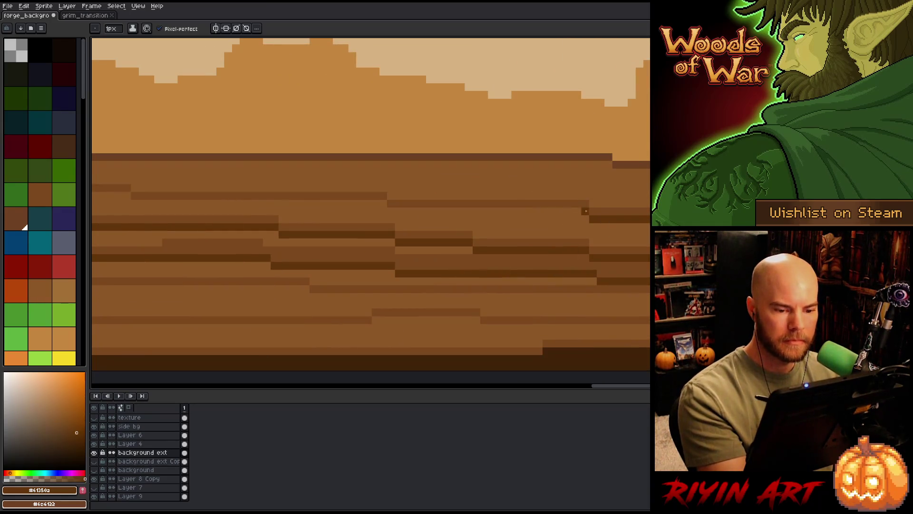
shift+click(391, 211)
drag(306, 208, 485, 247)
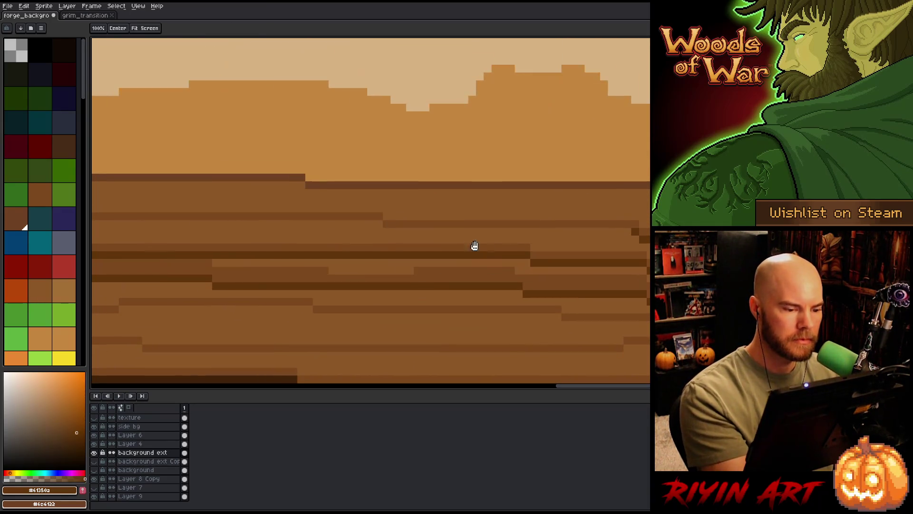
shift+click(386, 231)
click(379, 223)
mouse_move(238, 267)
mouse_down()
mouse_move(556, 237)
mouse_move(509, 287)
mouse_up()
mouse_move(248, 284)
mouse_down()
mouse_move(259, 286)
mouse_move(257, 261)
mouse_move(571, 246)
mouse_up()
drag(360, 275, 511, 269)
click(333, 210)
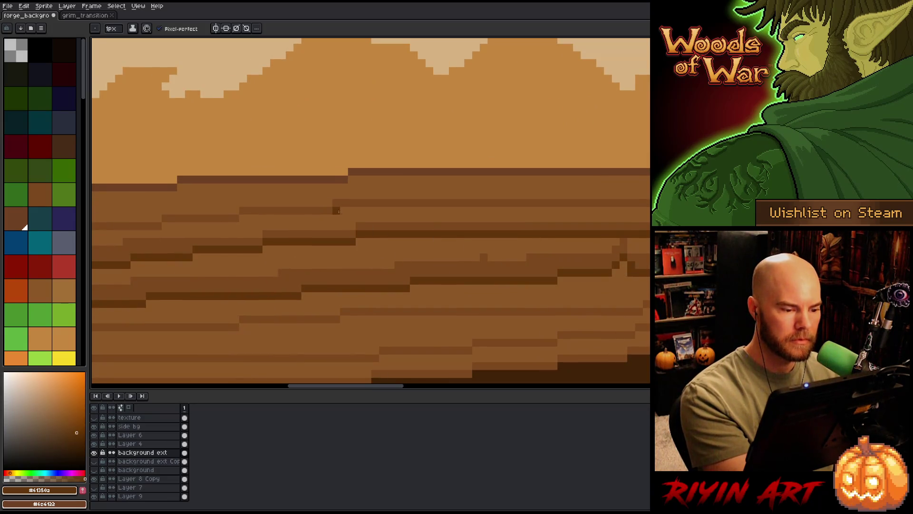
shift+click(647, 211)
Step: Add a short dark horizontal strata line beside the cliff, extending it leftward
drag(246, 275, 319, 296)
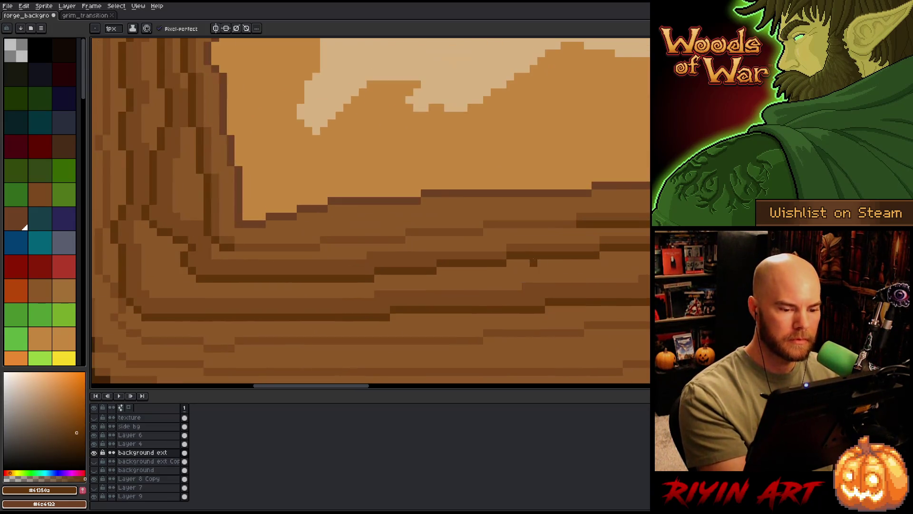
click(565, 232)
shift+click(525, 233)
drag(523, 232, 236, 256)
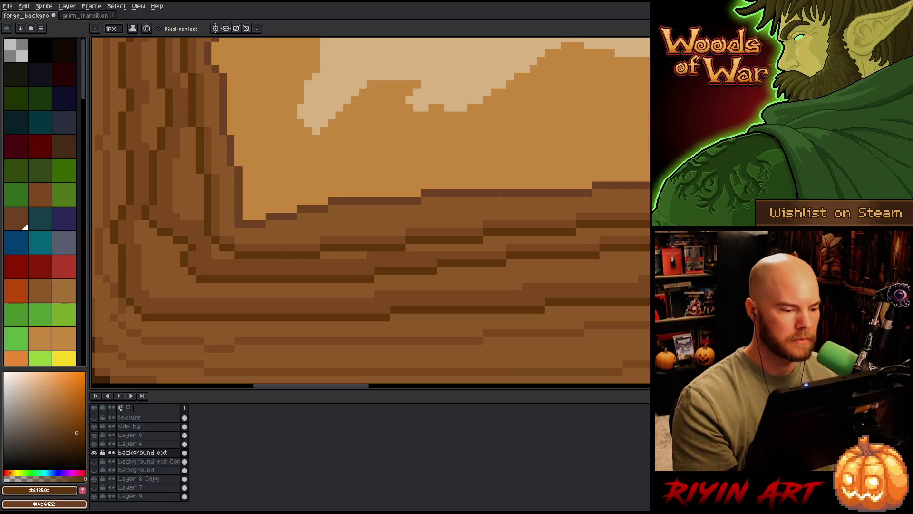
Step: Zoom out to inspect the whole book and its five tabs beside the page edge
scroll(245, 250, down, 2)
scroll(245, 250, down, 2)
drag(358, 203, 327, 276)
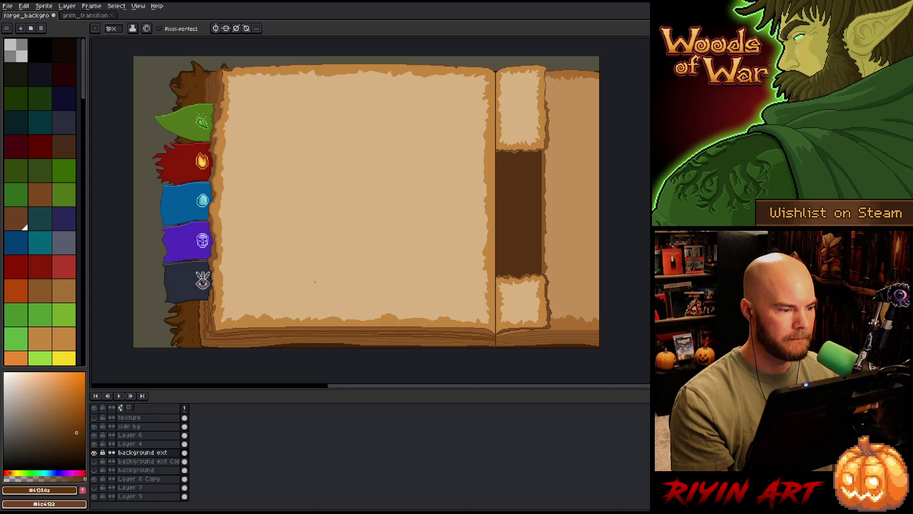
scroll(181, 142, up, 1)
scroll(181, 143, up, 1)
scroll(181, 143, down, 1)
mouse_move(235, 186)
mouse_down()
mouse_move(307, 153)
mouse_move(305, 135)
mouse_up()
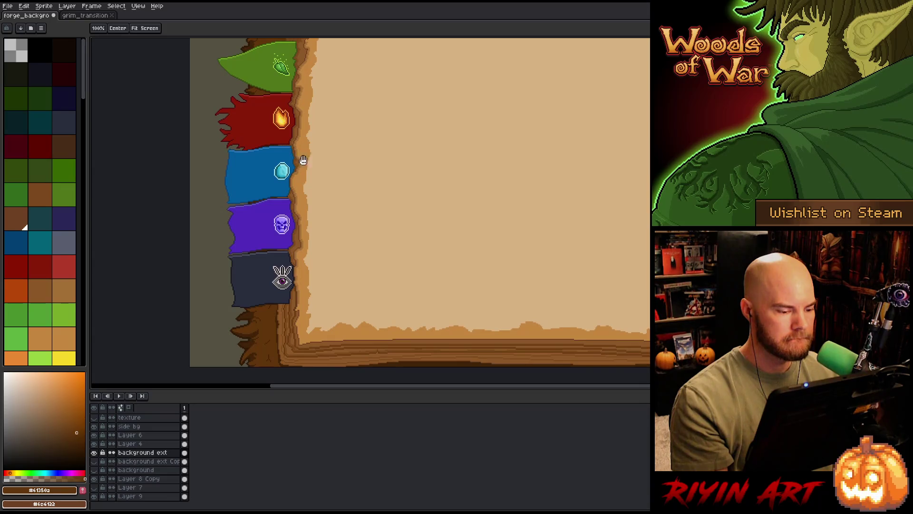
scroll(282, 327, up, 4)
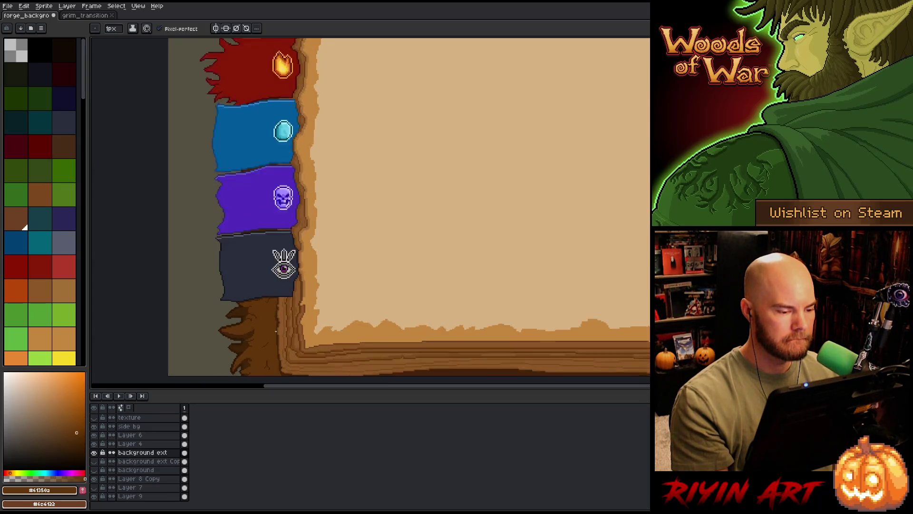
scroll(243, 234, down, 3)
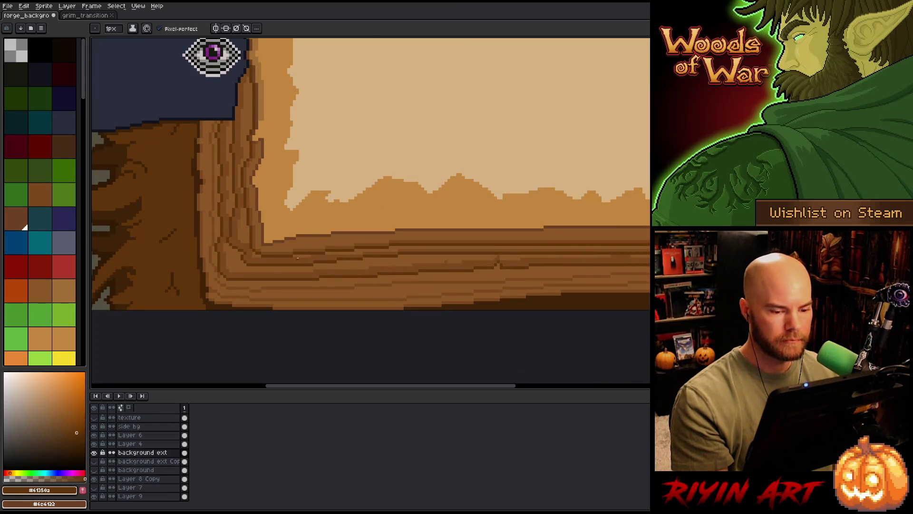
scroll(296, 257, down, 3)
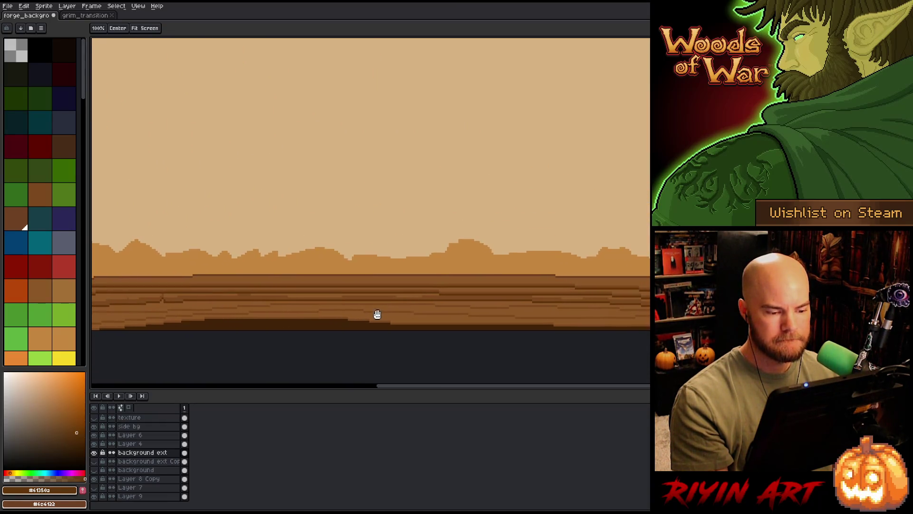
Step: Sample mid-brown near the trunk, draw a line up from it, and disable pixel-perfect drawing
drag(383, 315, 218, 300)
scroll(541, 276, up, 3)
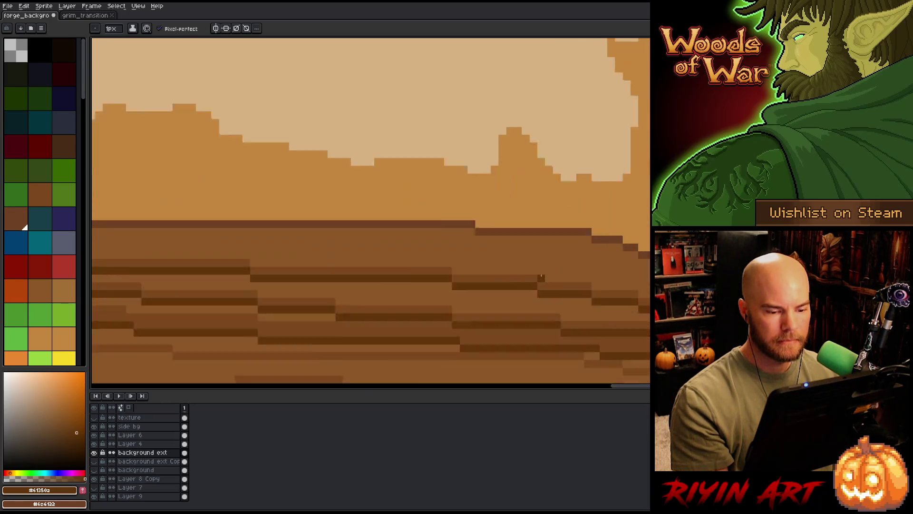
scroll(541, 276, down, 1)
scroll(483, 237, up, 4)
alt+click(535, 223)
mouse_move(545, 215)
mouse_down()
mouse_move(499, 216)
mouse_move(505, 204)
mouse_move(458, 192)
mouse_move(145, 157)
mouse_up()
click(175, 31)
drag(453, 192, 189, 168)
Step: Paint darker strips leftward along the ground and fill the light patch in the strata
key(h)
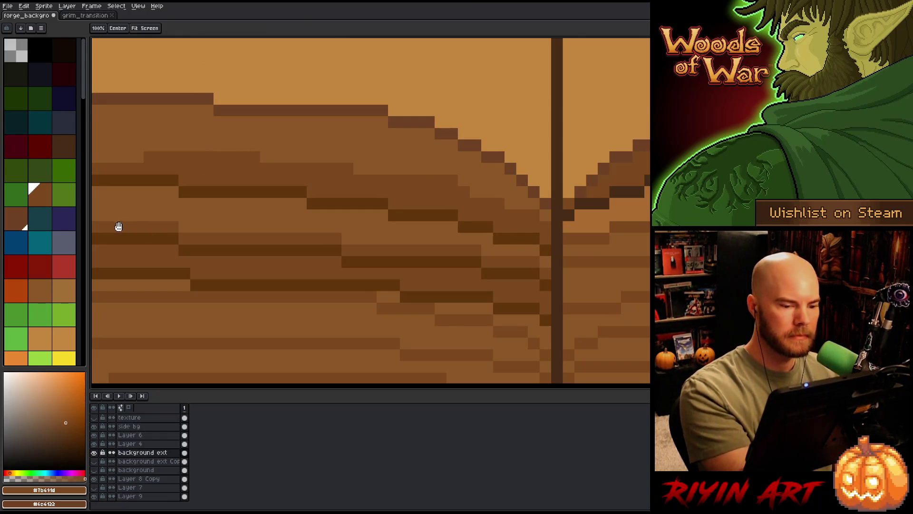
drag(117, 225, 247, 259)
key(b)
mouse_move(602, 190)
mouse_down()
mouse_move(409, 194)
mouse_move(433, 190)
mouse_up()
drag(294, 178, 235, 178)
drag(339, 190, 376, 190)
key(h)
drag(442, 209, 632, 238)
key(b)
mouse_move(614, 184)
mouse_down()
mouse_move(336, 181)
mouse_move(534, 247)
mouse_move(616, 208)
mouse_move(177, 202)
mouse_up()
Step: Paint more dark strips across the ground band, panning between strokes
key(h)
key(b)
key(h)
mouse_move(238, 205)
mouse_down()
mouse_move(641, 228)
mouse_move(307, 207)
mouse_up()
key(b)
key(h)
drag(298, 275, 650, 276)
key(b)
drag(616, 208, 277, 206)
key(h)
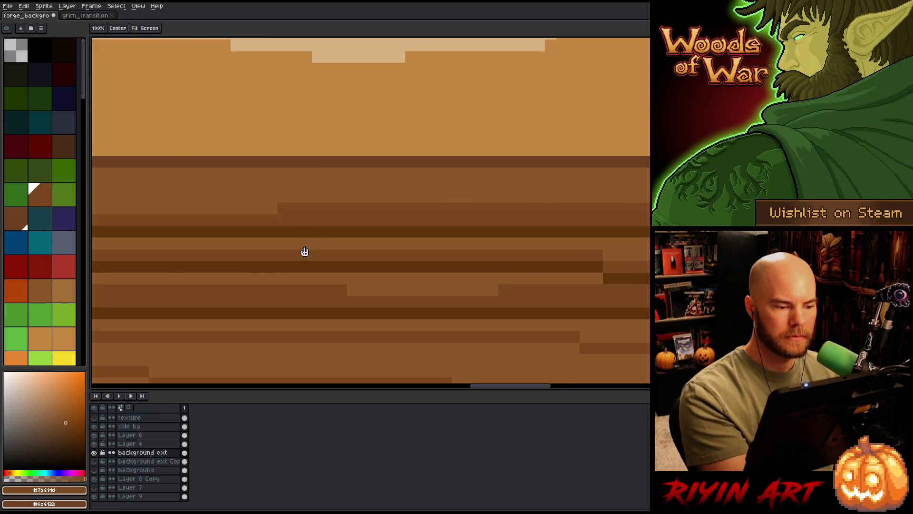
drag(301, 247, 647, 243)
key(b)
drag(594, 204, 260, 205)
Step: Paint further long dark strips and a dark block above them along the ground band
key(h)
drag(299, 272, 645, 272)
key(b)
drag(537, 193, 220, 192)
key(h)
drag(224, 266, 568, 267)
key(b)
drag(547, 193, 301, 192)
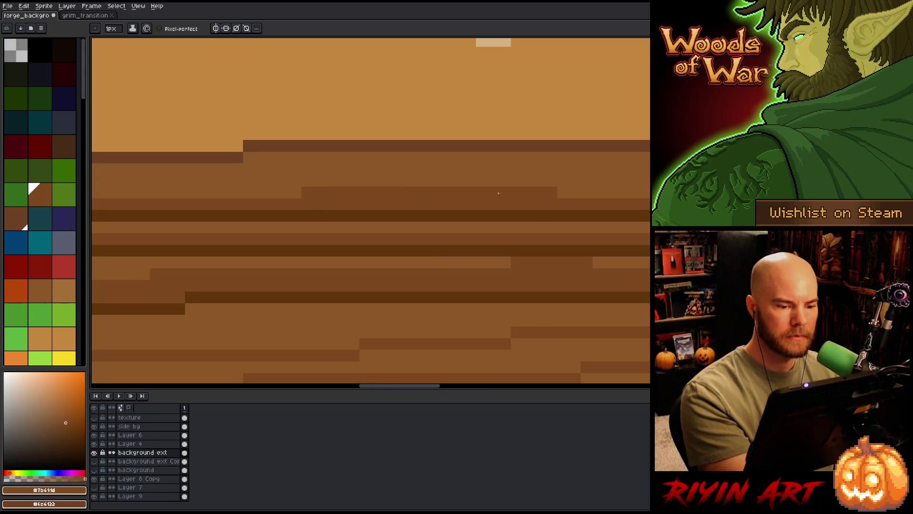
key(h)
drag(227, 263, 492, 226)
key(b)
drag(647, 190, 419, 190)
drag(468, 178, 328, 190)
Step: Add dark strips in the ground toward the trunk and darken the strata pixel bands
key(h)
drag(179, 201, 454, 271)
key(b)
click(360, 232)
drag(508, 220, 310, 233)
key(h)
mouse_move(265, 267)
mouse_down()
mouse_move(564, 242)
mouse_move(513, 221)
mouse_move(316, 230)
mouse_up()
key(b)
click(379, 219)
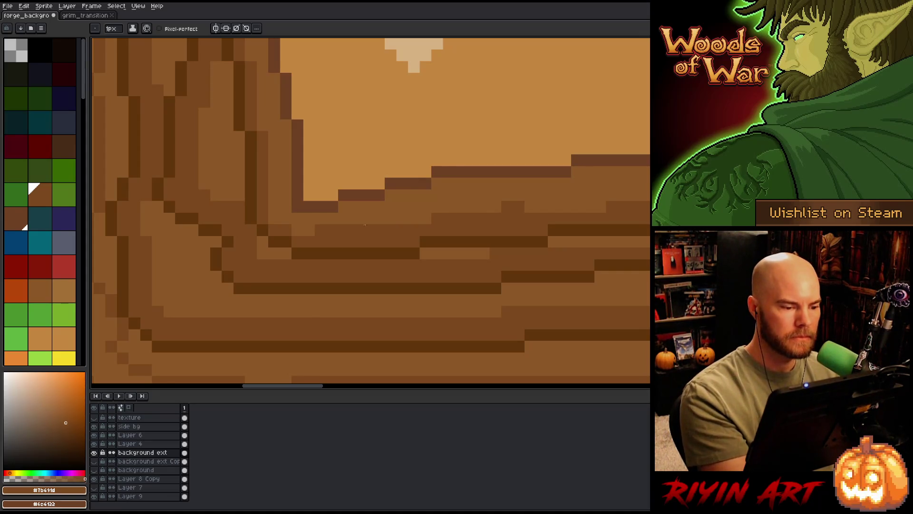
Step: Darken a few pixels in the brown strata near the trunk corner
click(278, 213)
click(303, 230)
key(h)
scroll(475, 312, down, 5)
drag(417, 358, 297, 267)
key(b)
scroll(351, 265, up, 5)
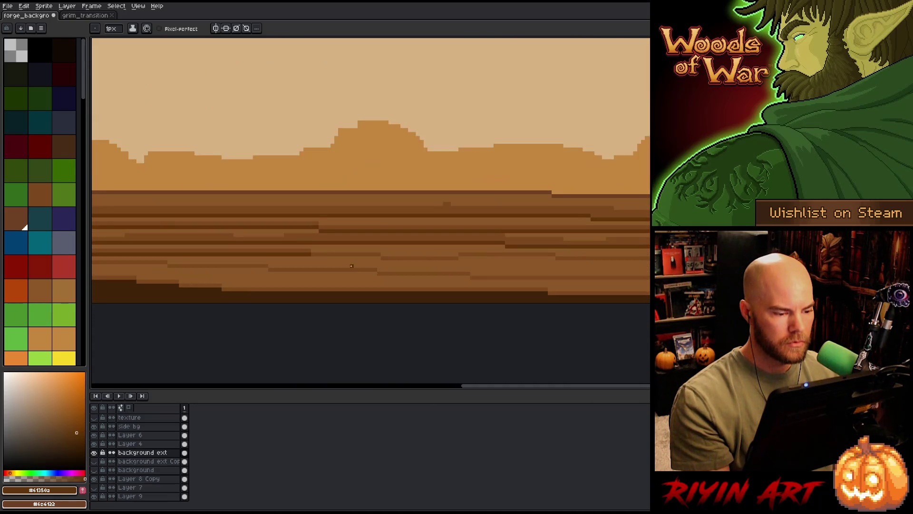
Step: Draw dark straight strata lines across the ground and clean up stray dark pixels
drag(379, 257, 312, 258)
key(ctrl+z)
key(ctrl+y)
shift+click(457, 261)
shift+click(554, 258)
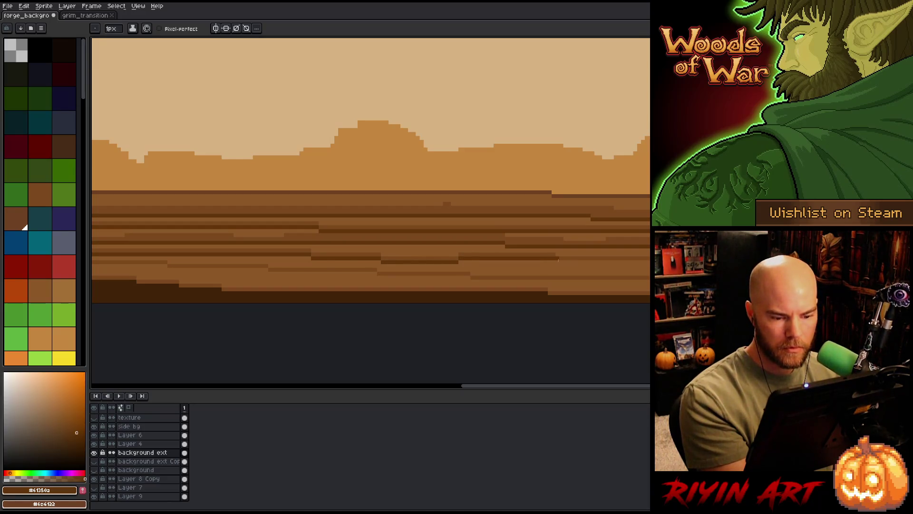
drag(557, 262, 360, 274)
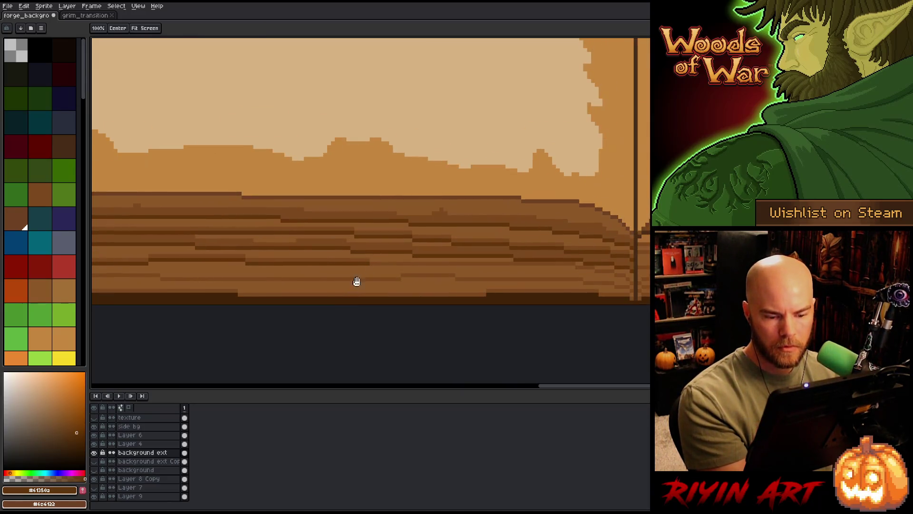
shift+click(574, 266)
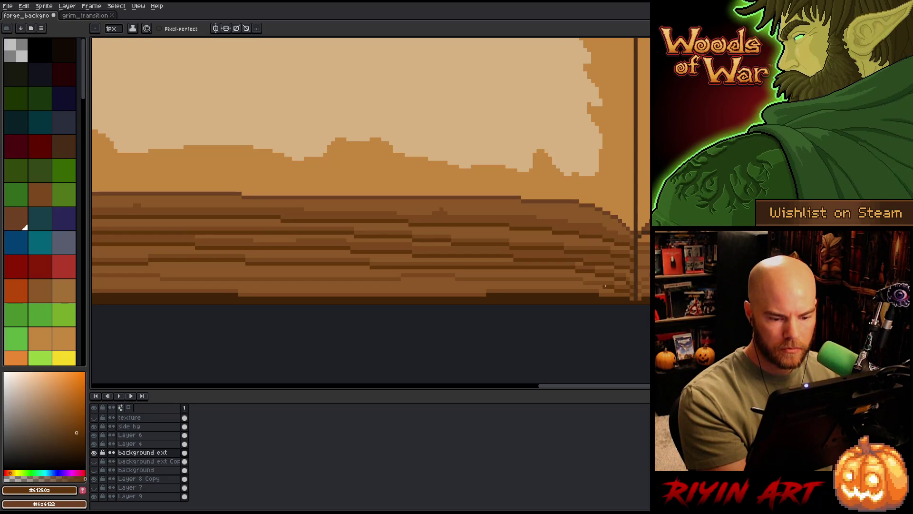
drag(585, 284, 610, 287)
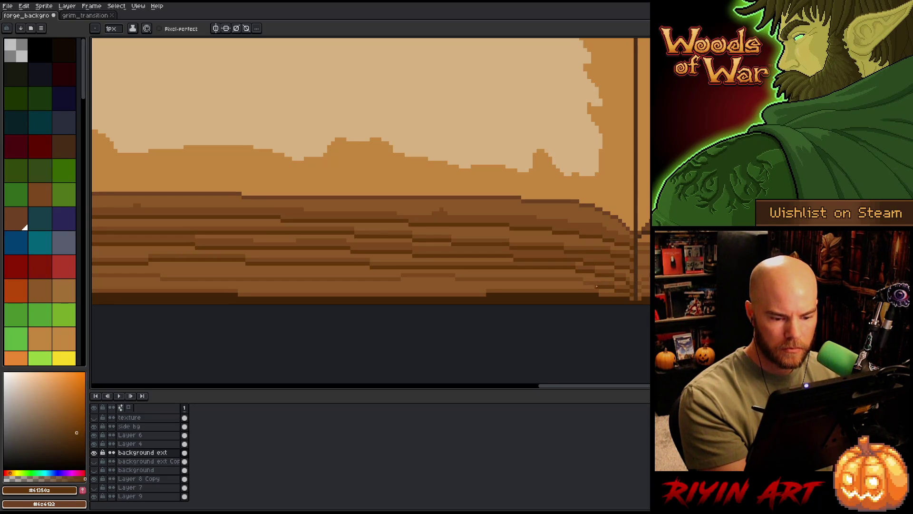
Step: With pixel-perfect drawing on, paint darker strips along the lower ground band
click(160, 29)
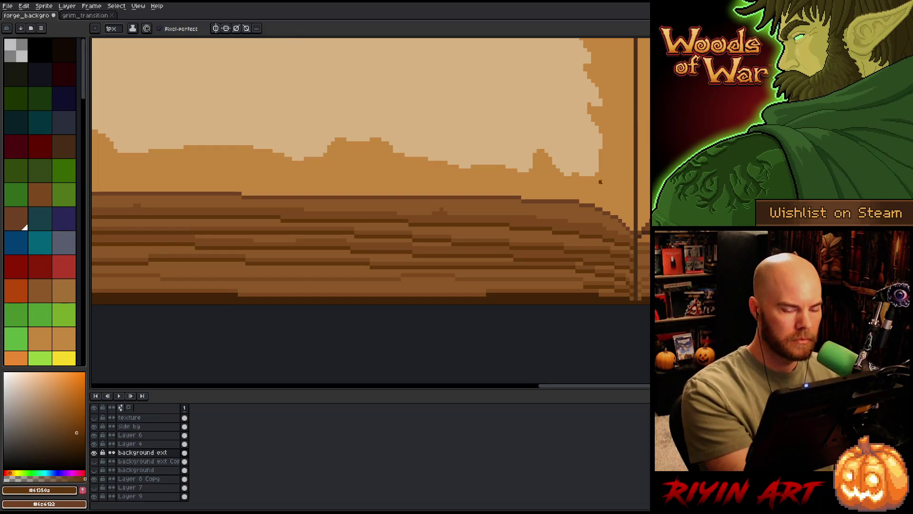
shift+click(454, 283)
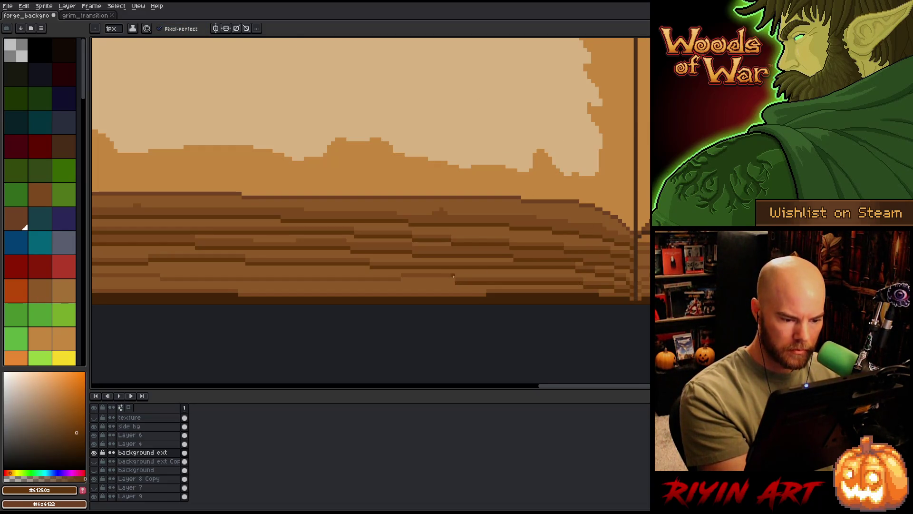
drag(452, 279, 404, 279)
scroll(232, 292, left, 3)
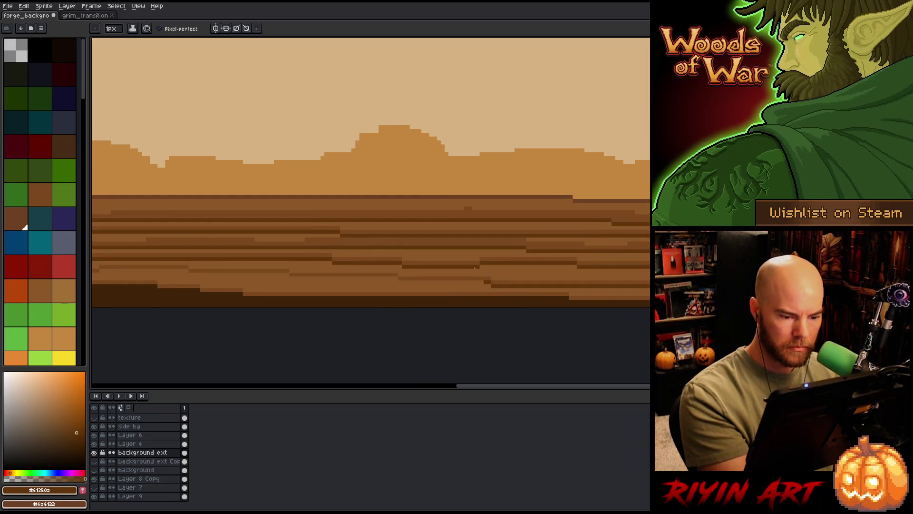
drag(410, 279, 482, 282)
drag(330, 274, 391, 278)
scroll(273, 308, left, 5)
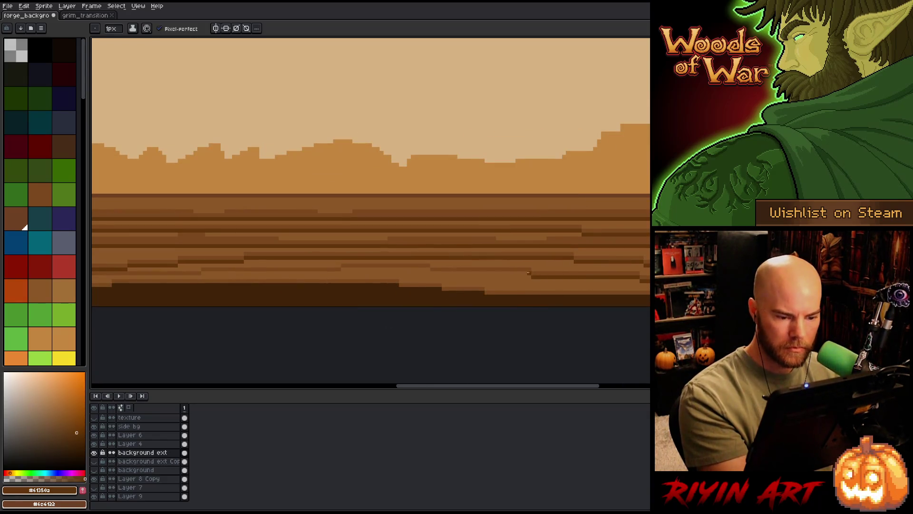
drag(530, 273, 433, 273)
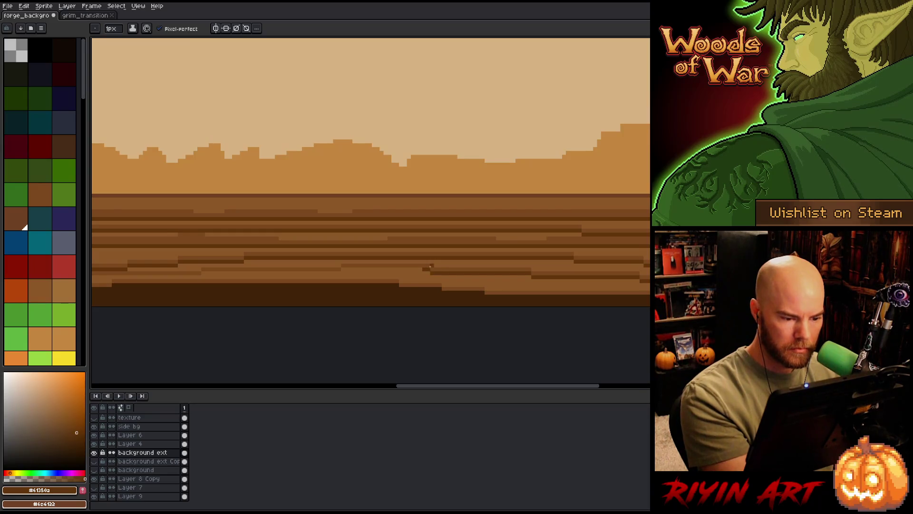
drag(347, 269, 423, 269)
Step: Extend the darker lower-band strips leftward to the tree trunk
scroll(428, 260, left, 5)
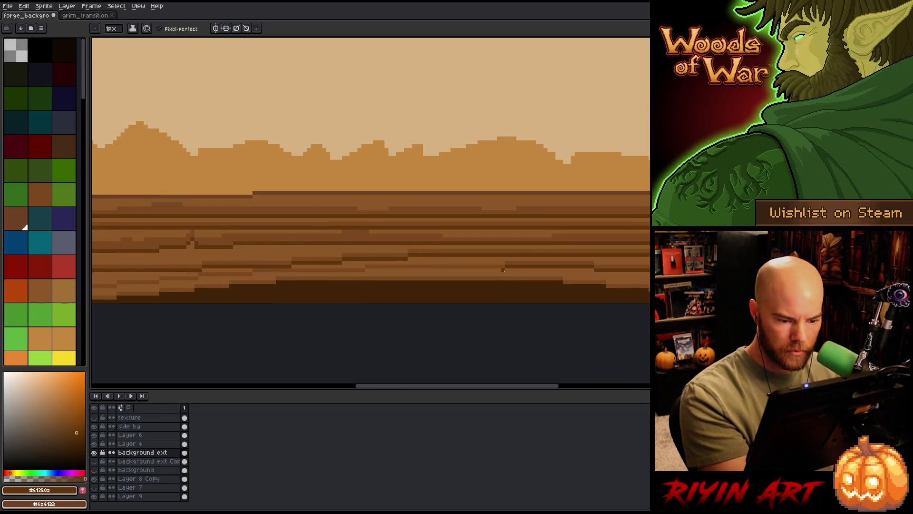
drag(501, 271, 254, 274)
scroll(227, 312, left, 5)
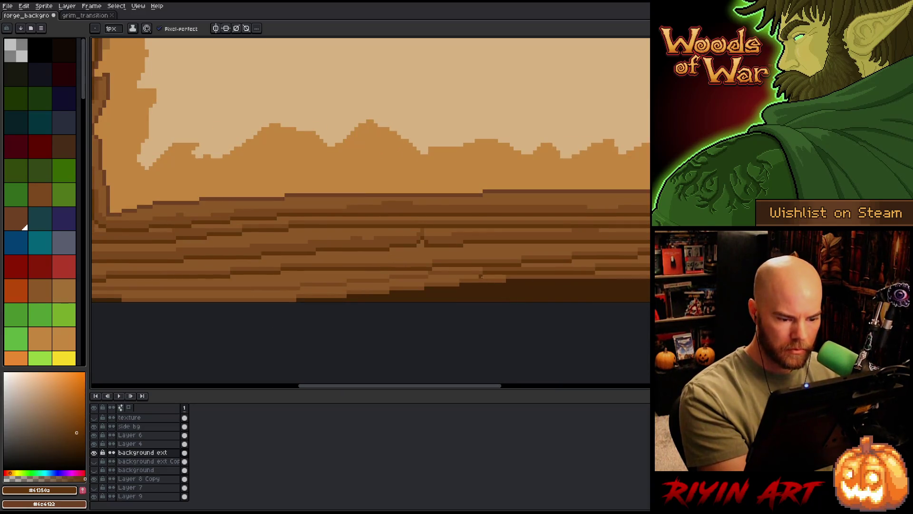
drag(437, 272, 477, 274)
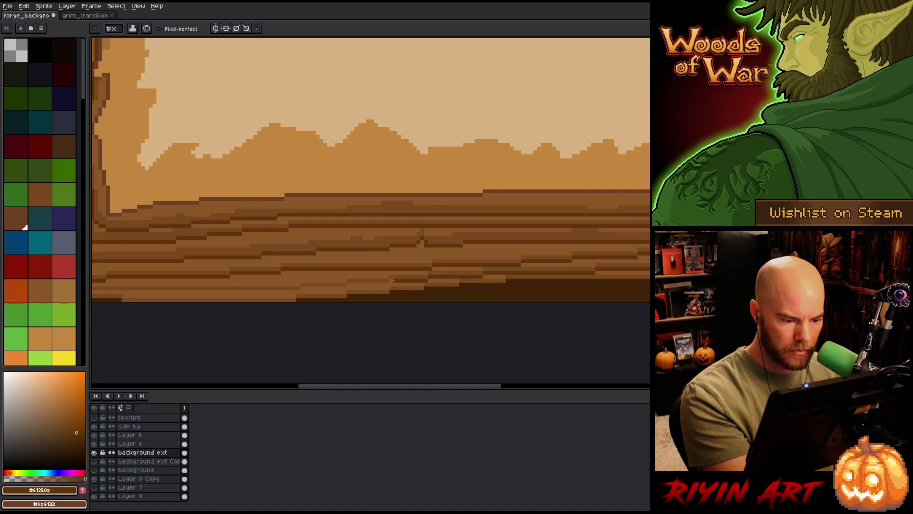
mouse_move(356, 284)
mouse_down()
mouse_move(457, 278)
mouse_move(422, 277)
mouse_up()
shift+click(212, 282)
drag(203, 277, 170, 277)
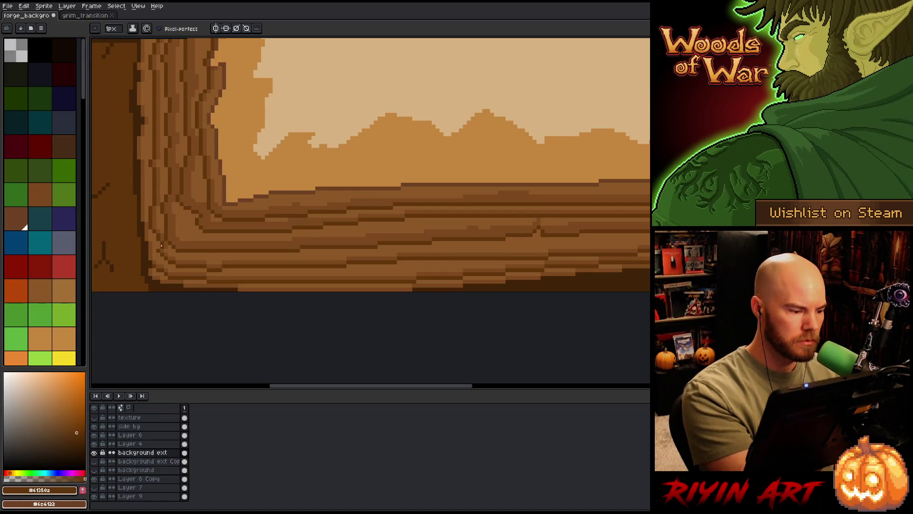
key(space)
scroll(300, 337, up, 2)
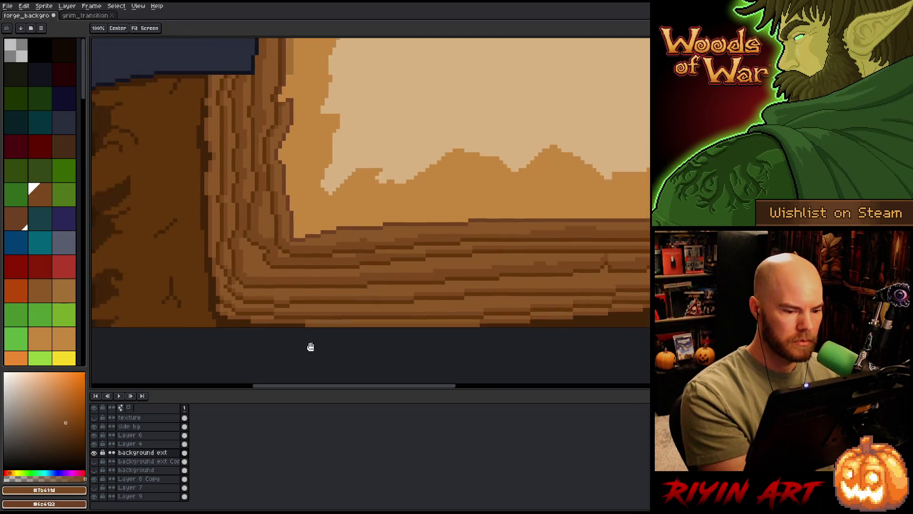
Step: Fill two wood strips near the trunk and ground with darker brown
drag(359, 309, 329, 290)
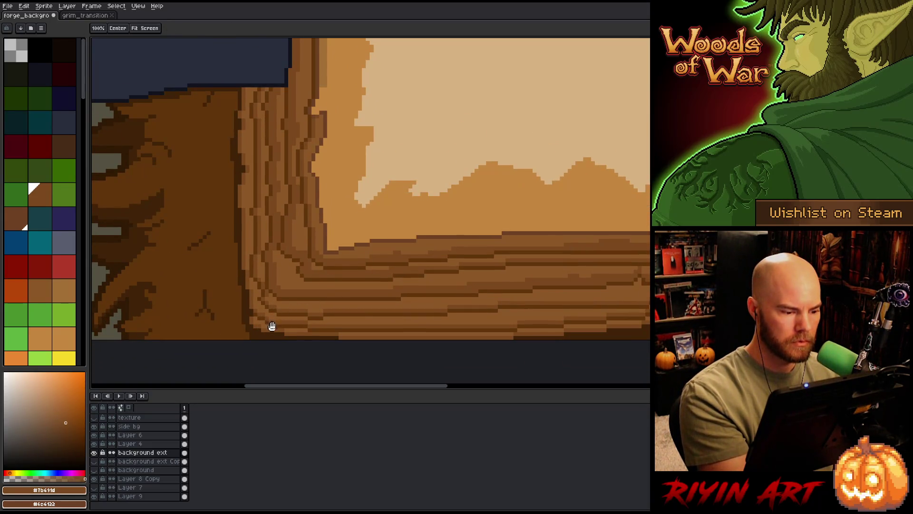
key(g)
click(370, 321)
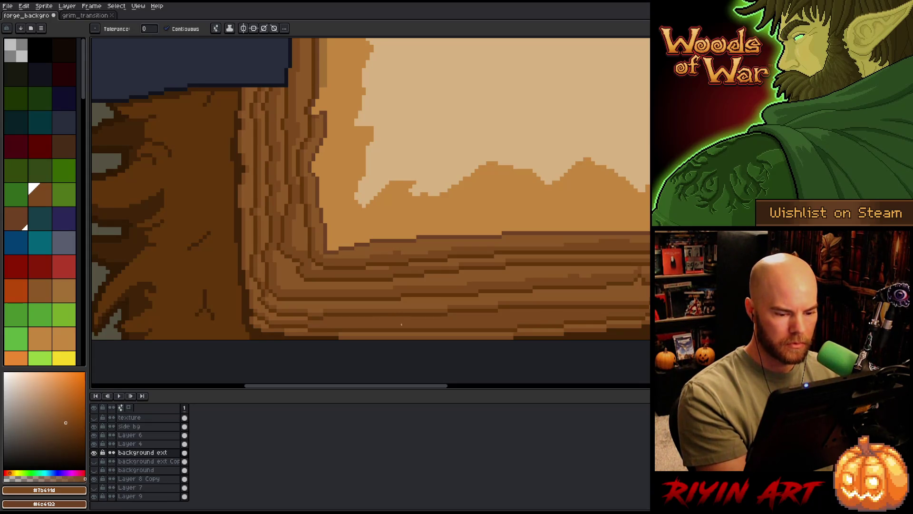
drag(638, 324, 452, 300)
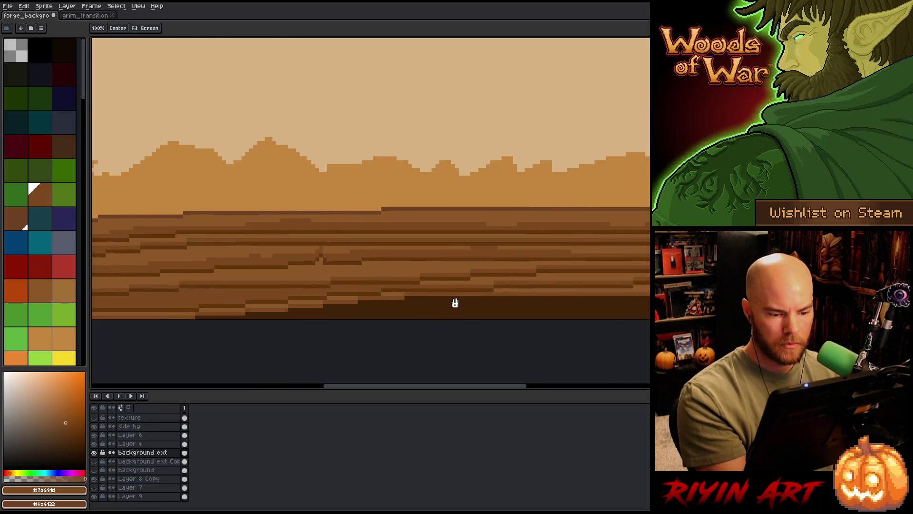
click(454, 281)
mouse_move(642, 319)
mouse_down()
mouse_move(409, 319)
mouse_move(575, 312)
mouse_move(535, 295)
mouse_up()
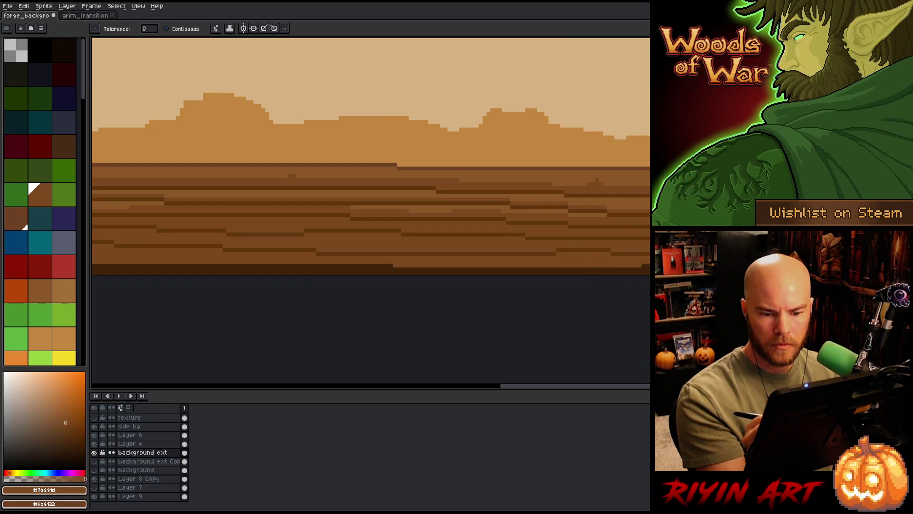
Step: Extend dark brown bands across the ground strata to the canvas edge with the pencil
key(b)
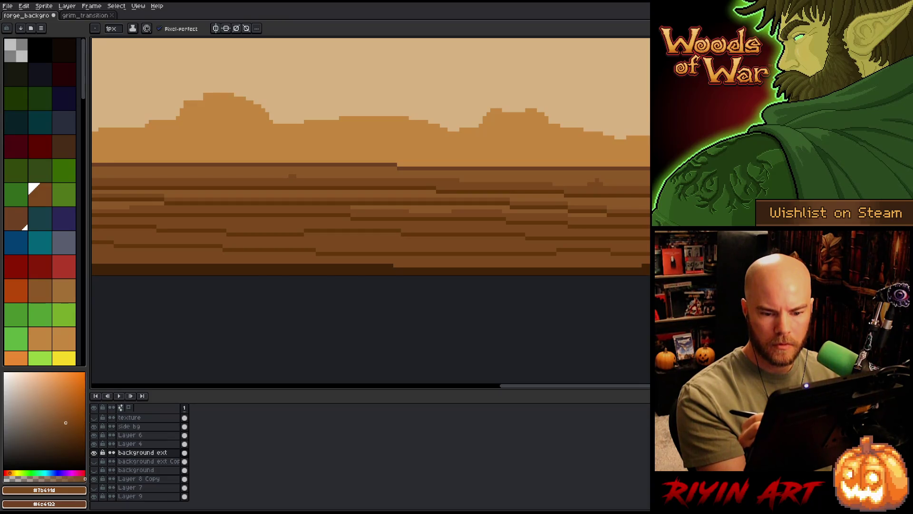
drag(586, 203, 647, 207)
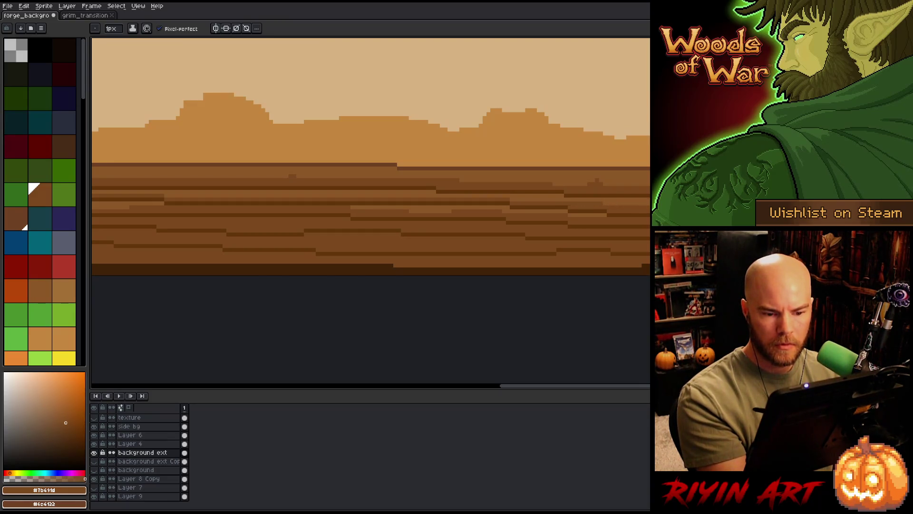
key(g)
key(b)
click(40, 290)
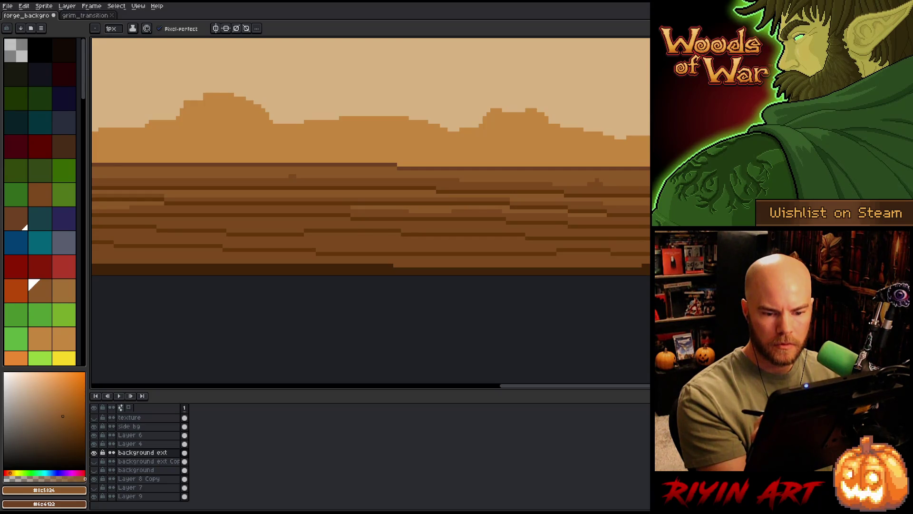
alt+click(624, 204)
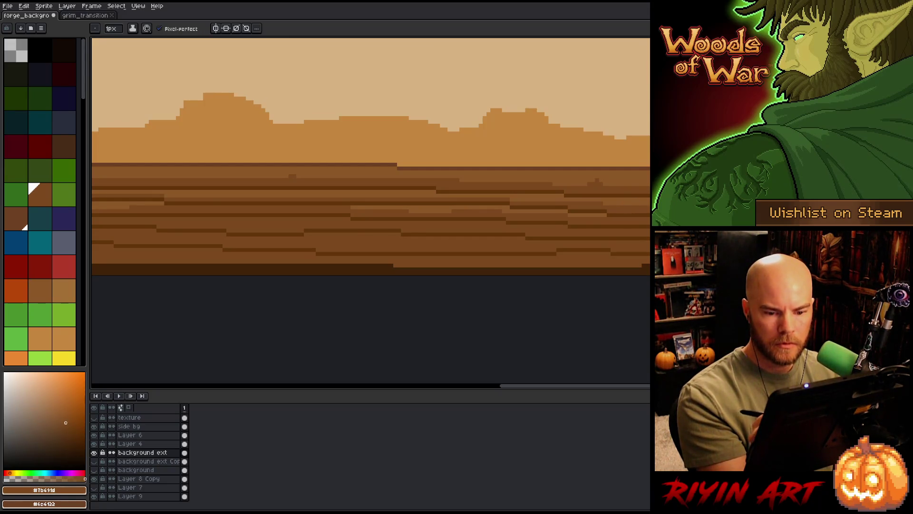
drag(530, 229, 639, 220)
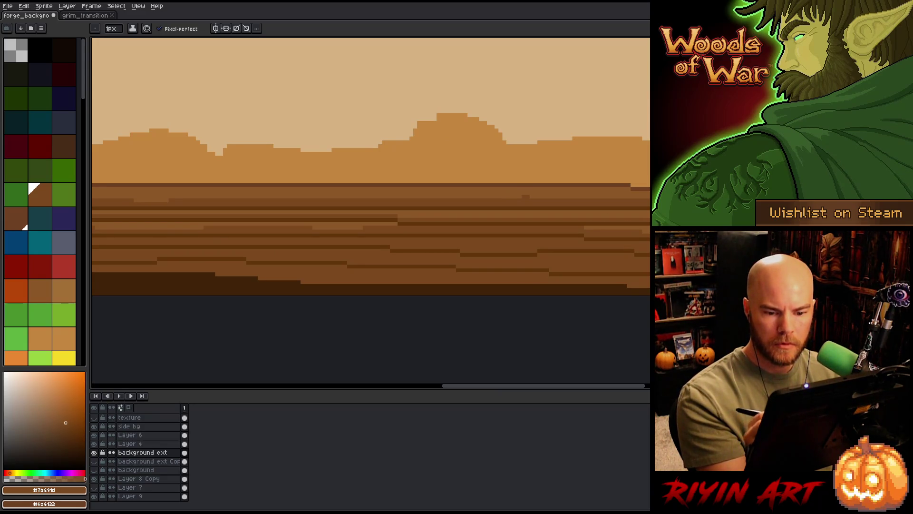
shift+click(399, 216)
mouse_move(298, 243)
mouse_down()
mouse_move(471, 235)
mouse_move(593, 250)
mouse_move(446, 244)
mouse_move(473, 261)
mouse_move(545, 238)
mouse_up()
drag(340, 255, 500, 244)
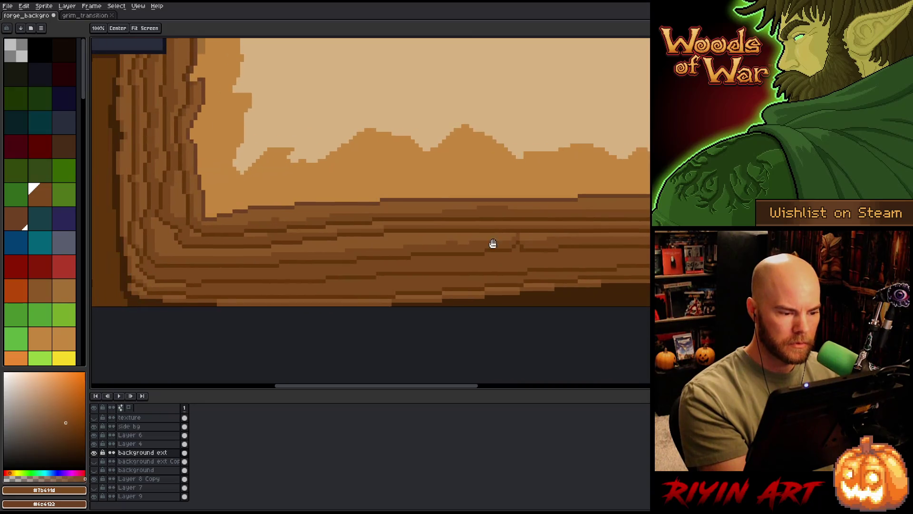
Step: Draw a darker pencil stroke along one strata line
key(b)
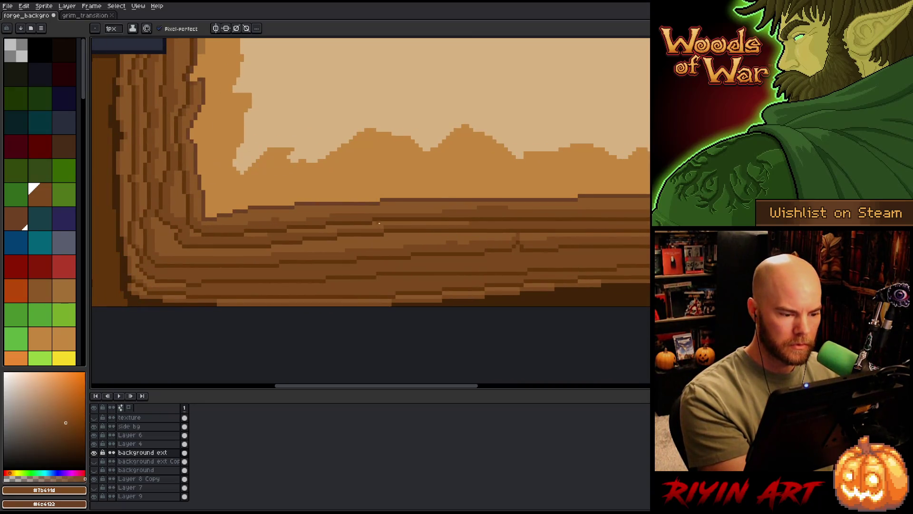
drag(380, 228, 253, 233)
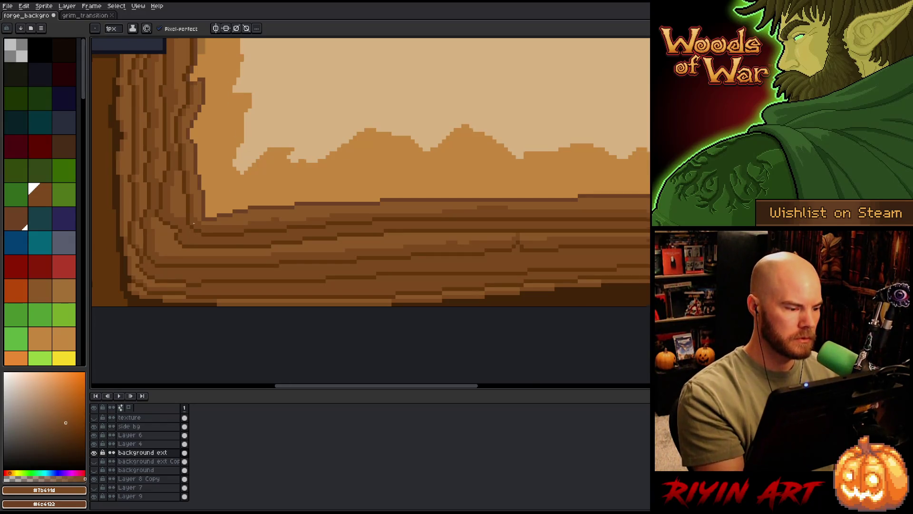
scroll(194, 223, down, 2)
scroll(170, 255, up, 2)
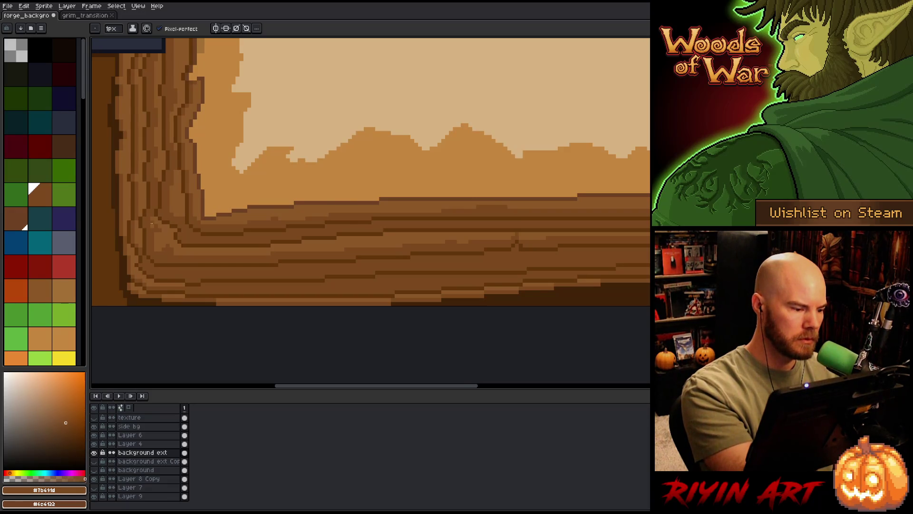
Step: Fill the trunk's vertical and curved corner grain strips with dark brown
drag(274, 264, 420, 267)
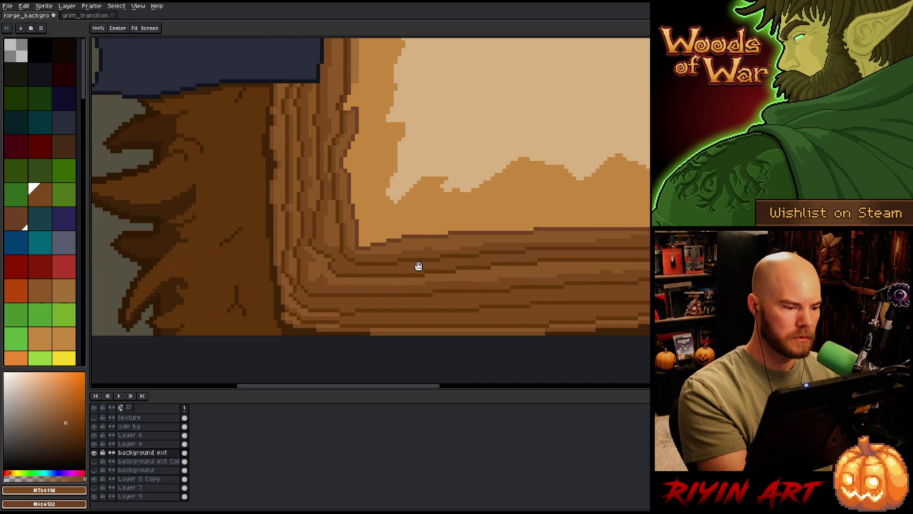
key(g)
click(292, 266)
click(295, 225)
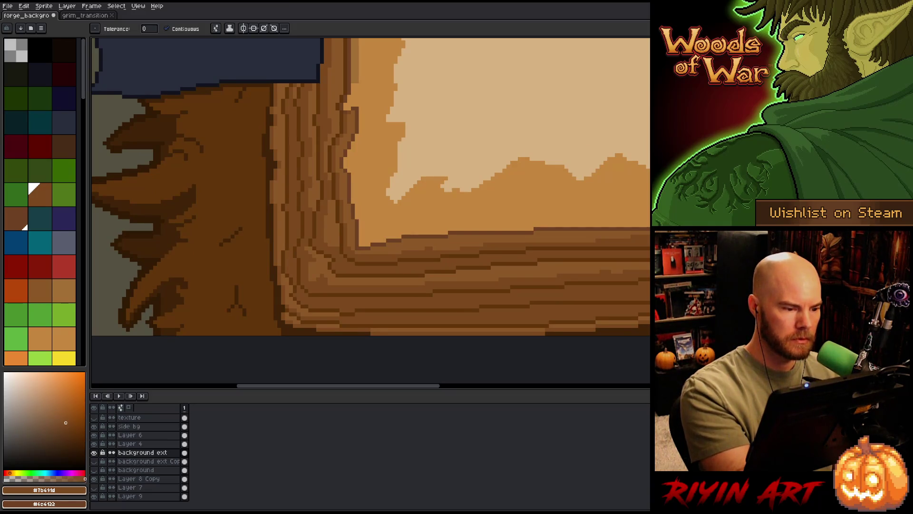
click(284, 214)
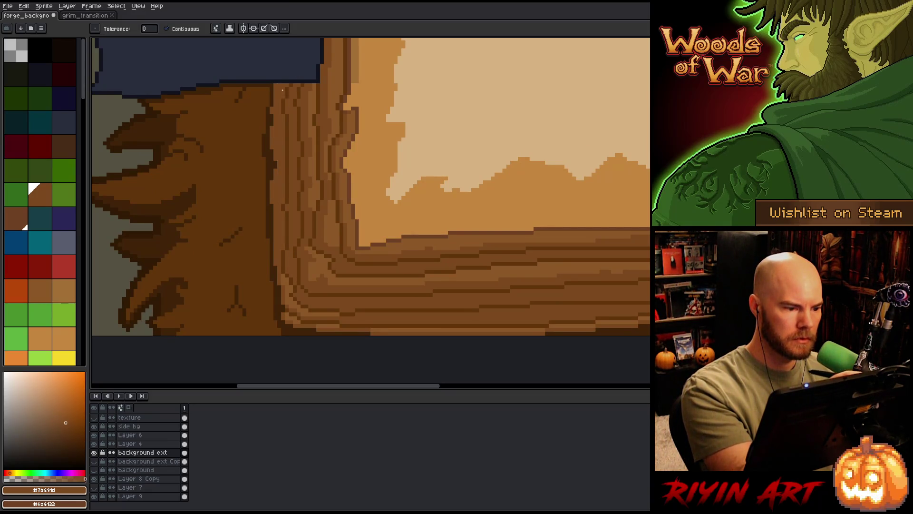
click(288, 280)
click(298, 318)
click(331, 326)
click(420, 330)
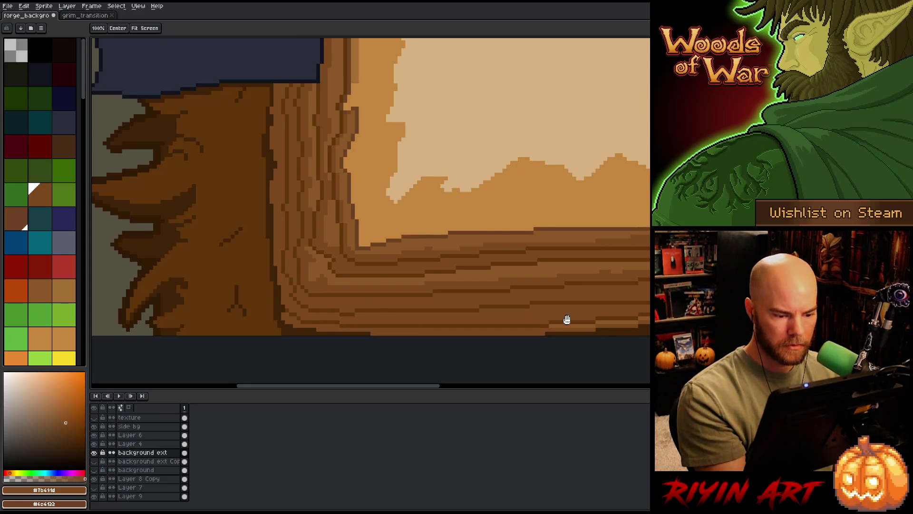
Step: Fill the lighter strips along the bottom strata with dark brown
drag(598, 332, 383, 320)
click(369, 319)
click(409, 315)
click(448, 311)
click(485, 306)
click(532, 303)
key(space)
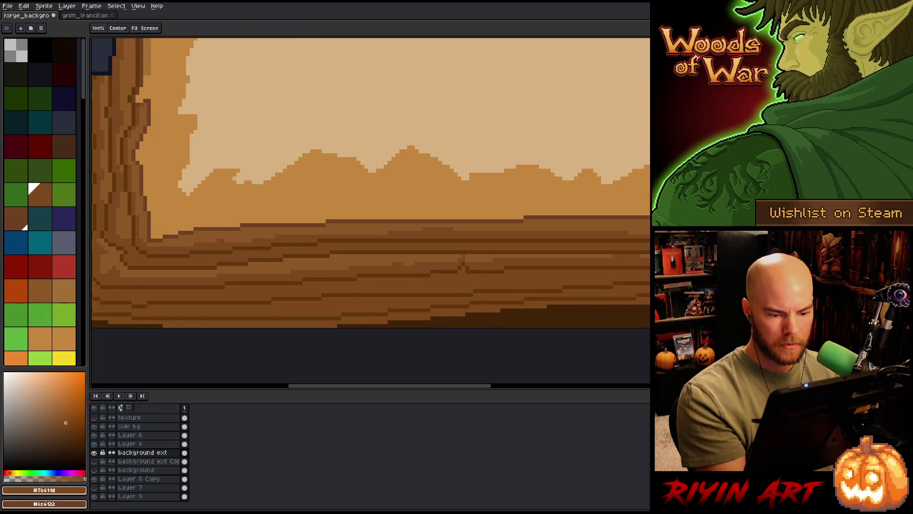
drag(531, 302, 332, 320)
mouse_move(594, 322)
mouse_down()
mouse_move(526, 269)
mouse_move(367, 272)
mouse_up()
mouse_move(607, 282)
mouse_down()
mouse_move(544, 298)
mouse_move(562, 299)
mouse_move(544, 316)
mouse_up()
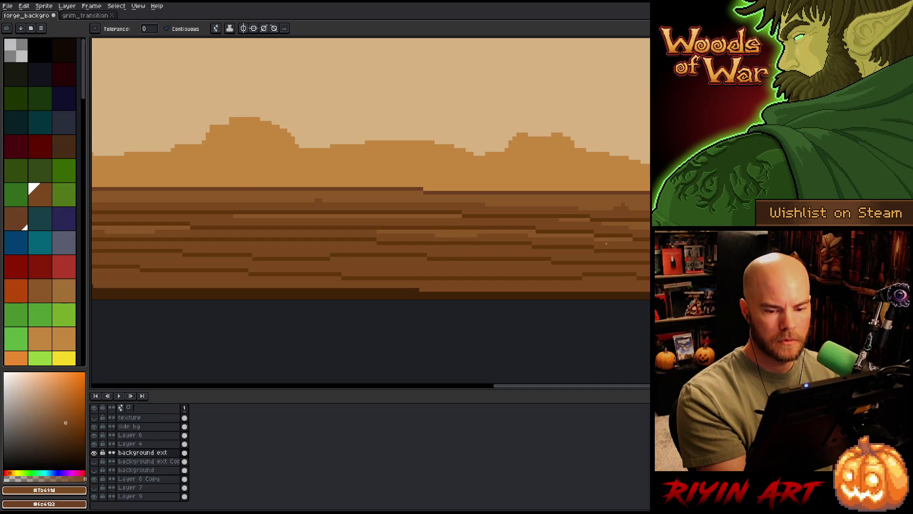
scroll(583, 252, down, 2)
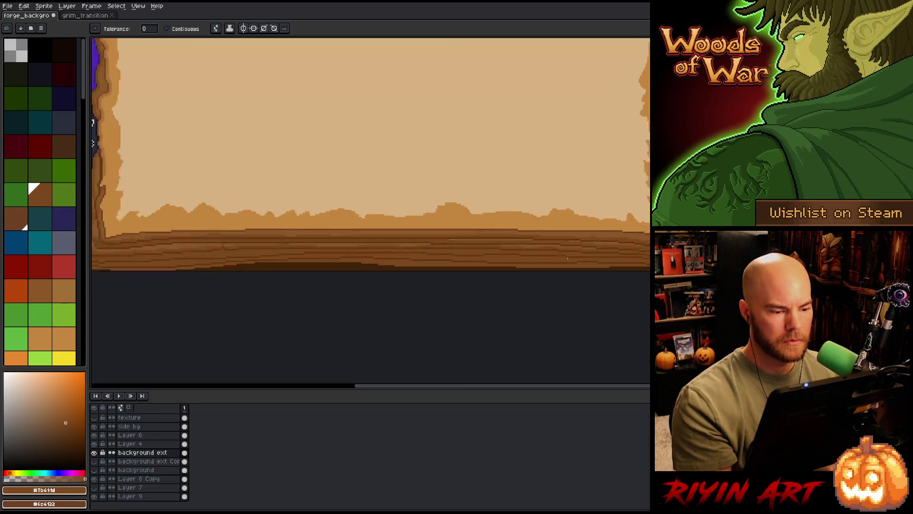
scroll(438, 298, up, 2)
key(space)
drag(438, 298, 531, 329)
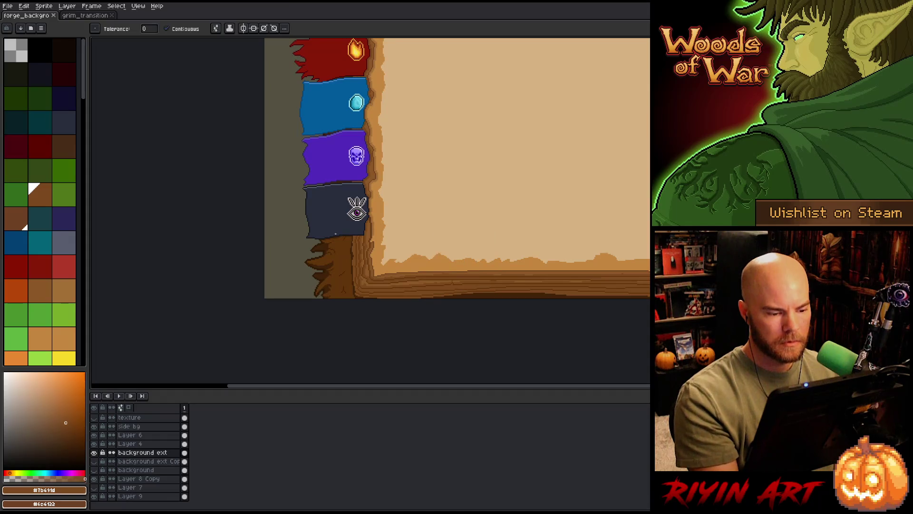
Step: Sample a dark brown near the blue and purple tabs as the secondary colour
scroll(348, 222, up, 1)
scroll(349, 222, up, 1)
key(space)
drag(349, 222, 343, 315)
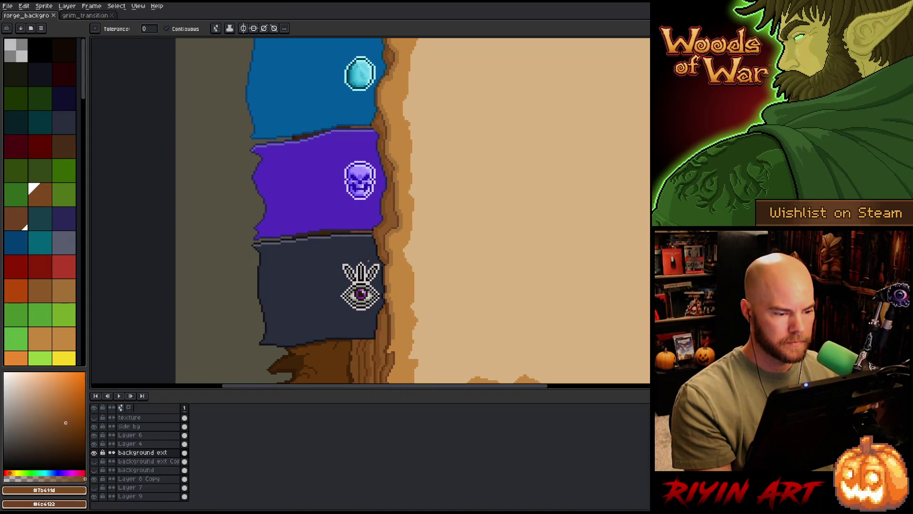
scroll(343, 314, down, 2)
scroll(365, 348, up, 2)
key(alt)
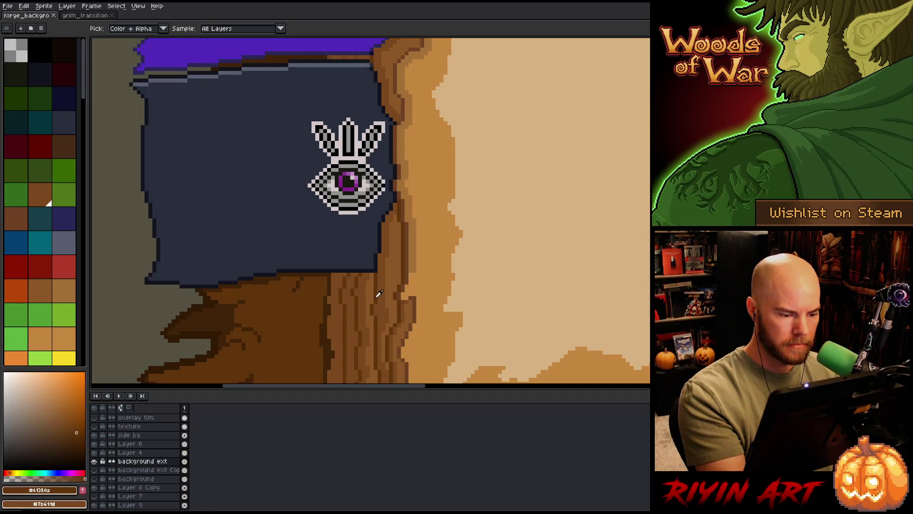
alt+right_click(379, 208)
scroll(378, 207, up, 3)
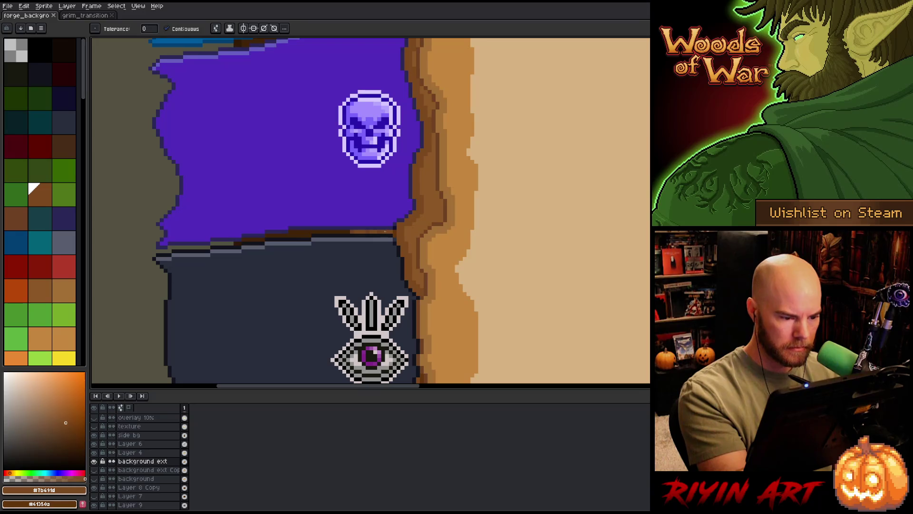
key(x)
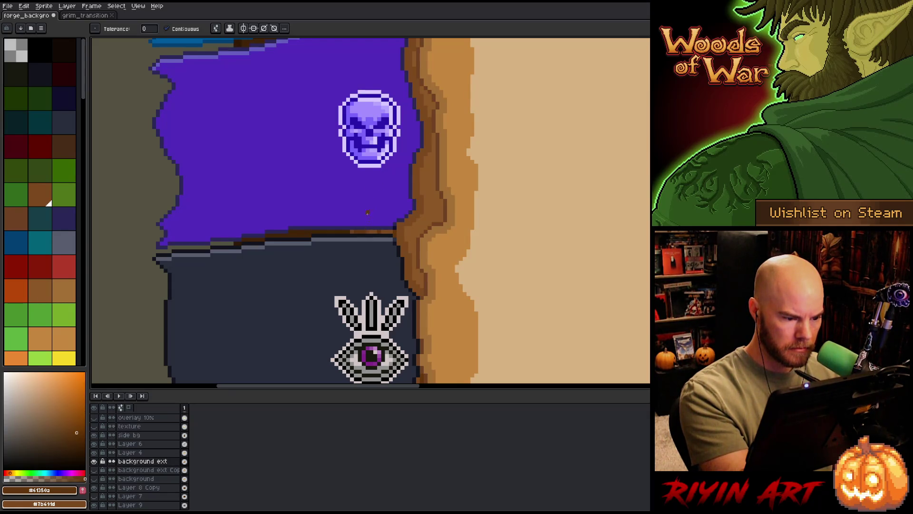
Step: Touch up the tab seam with the frame-edge and medium browns
key(b)
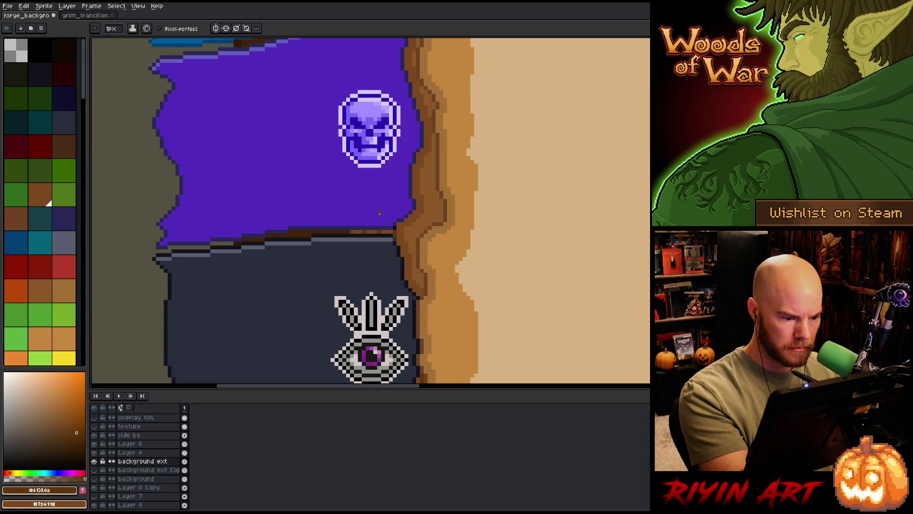
alt+click(369, 231)
key(g)
alt+click(387, 231)
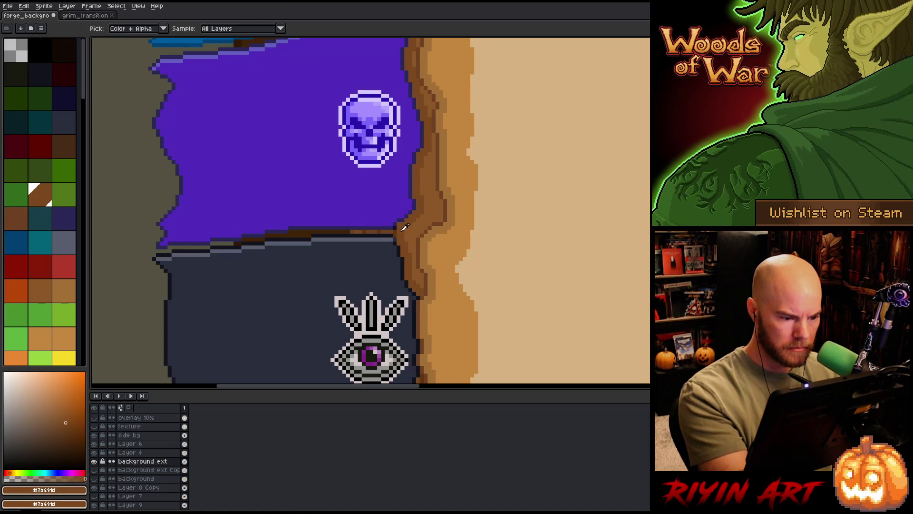
alt+click(356, 231)
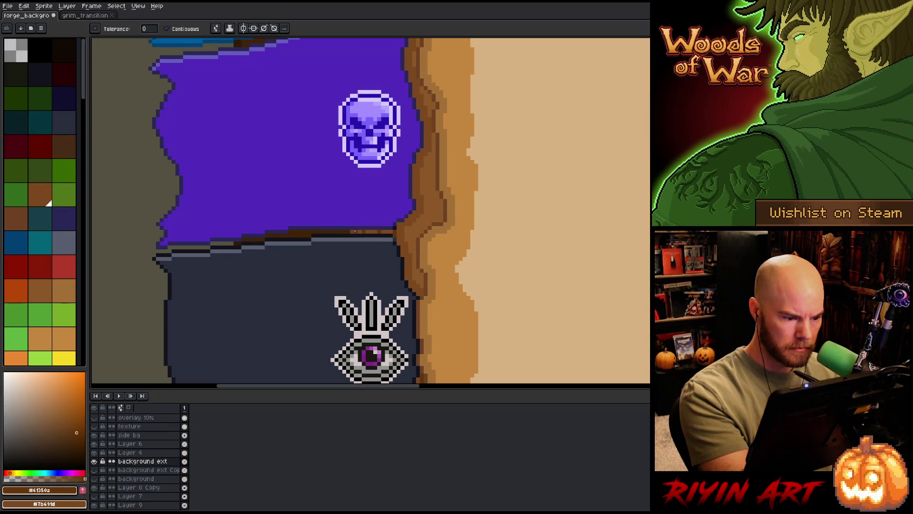
Step: Alternate between the two working browns while reworking the seam around the purple tab
key(x)
key(x)
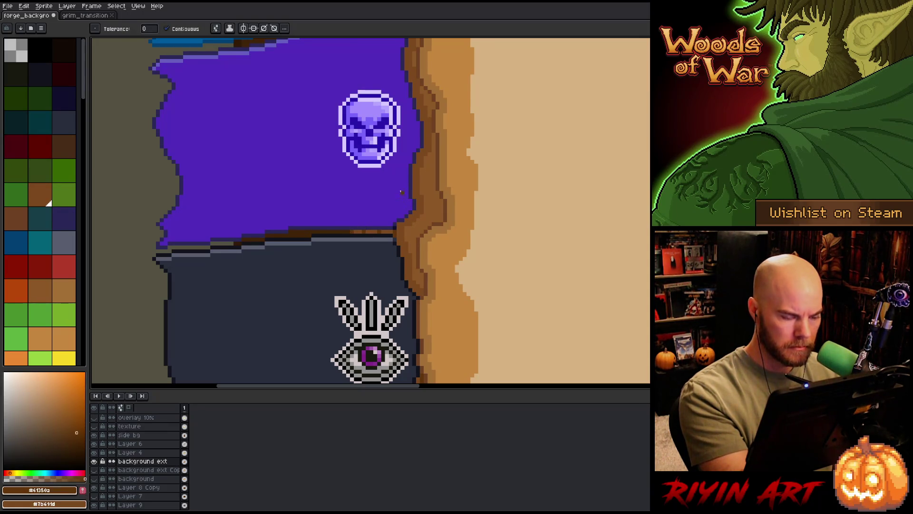
drag(410, 232, 426, 119)
drag(421, 160, 404, 306)
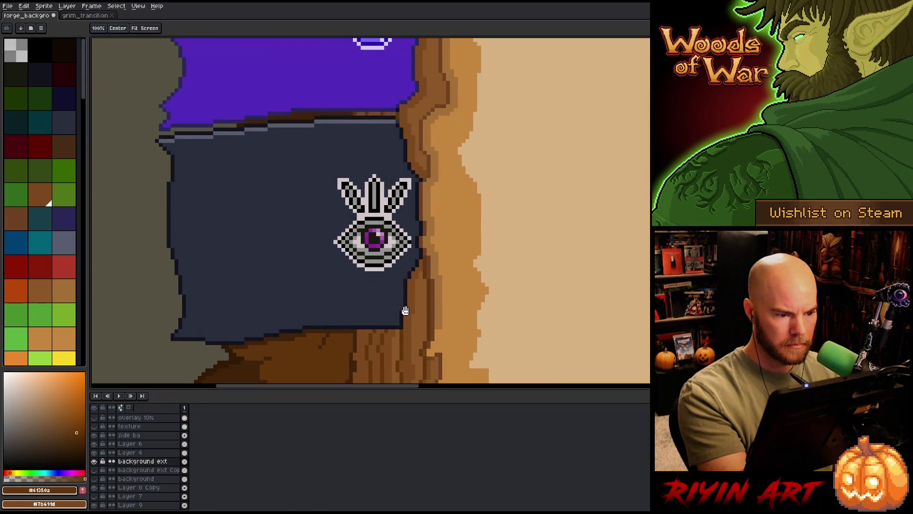
scroll(404, 285, up, 10)
key(w)
key(x)
key(x)
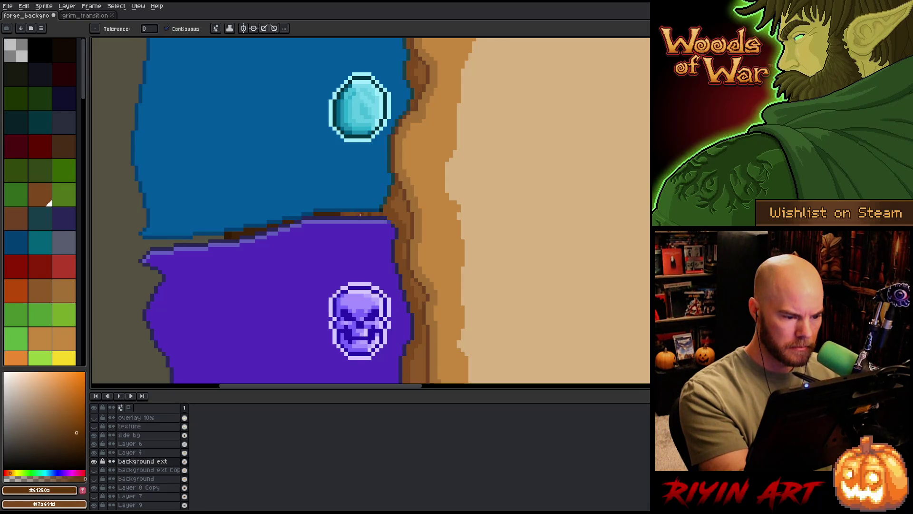
key(x)
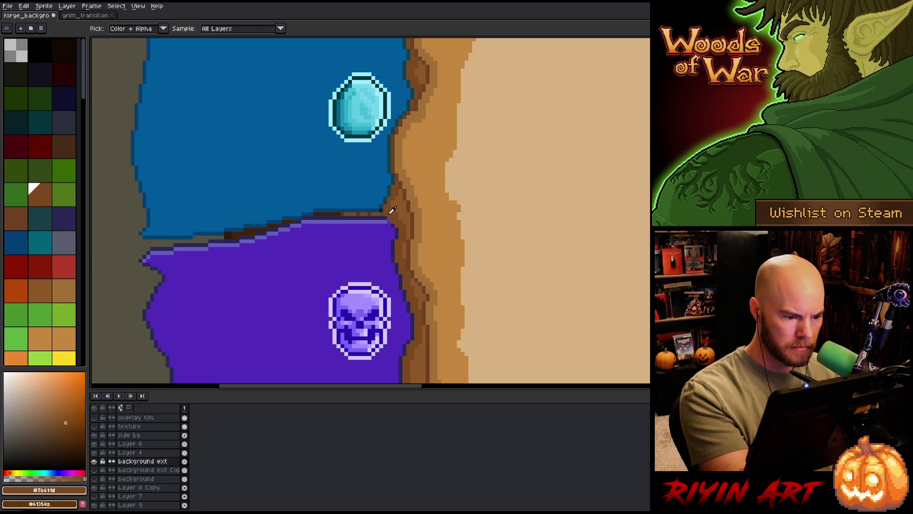
key(x)
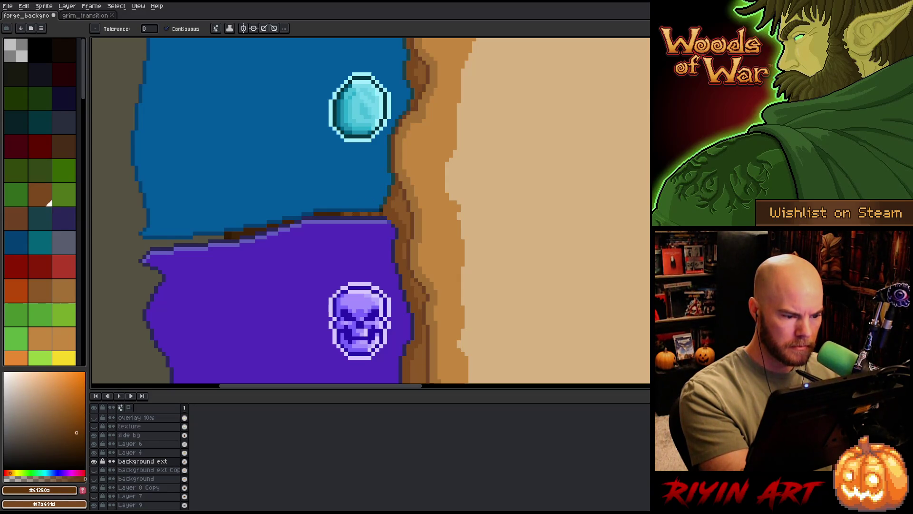
key(x)
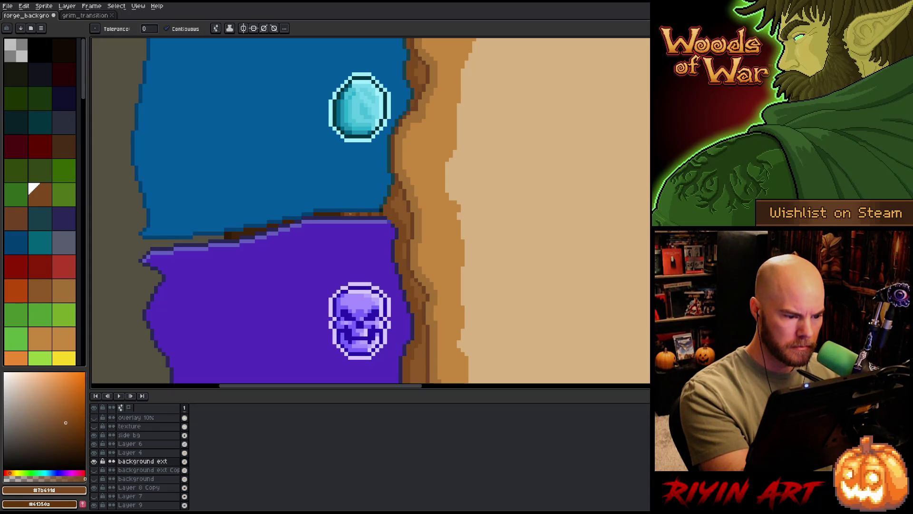
scroll(350, 214, up, 5)
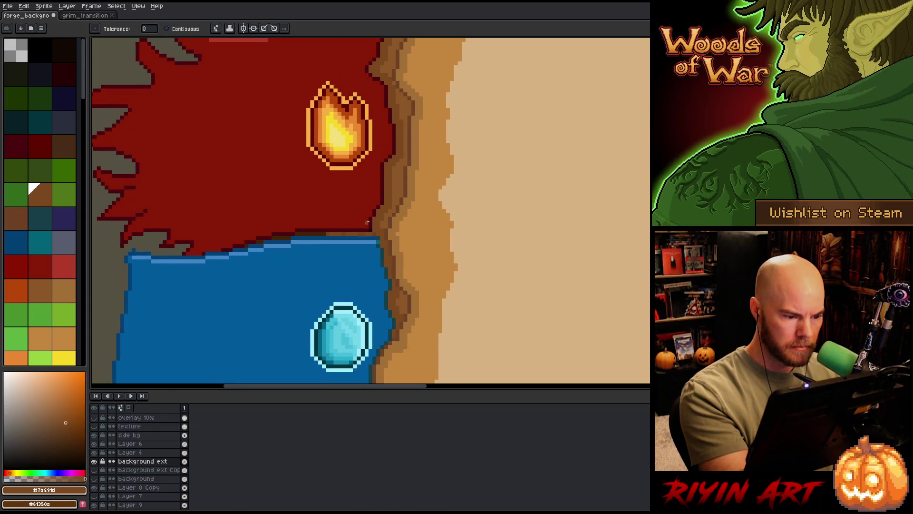
key(x)
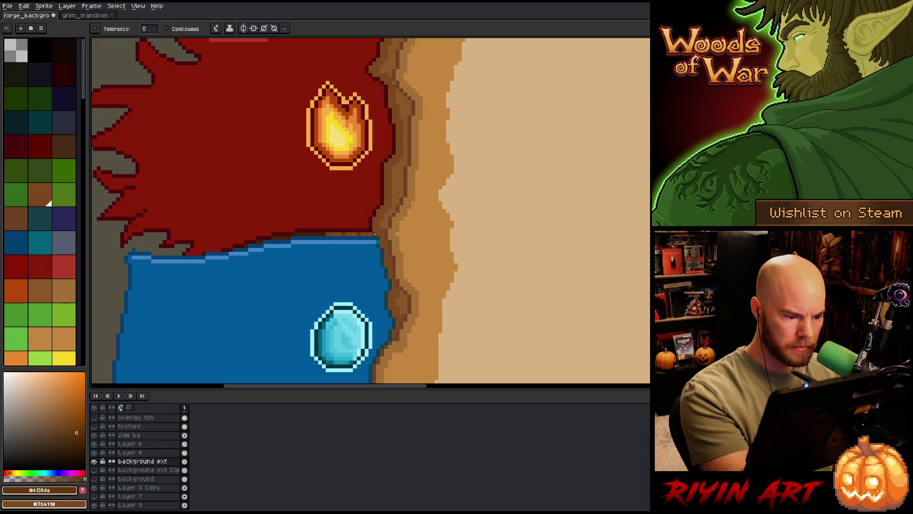
scroll(358, 241, up, 4)
key(w)
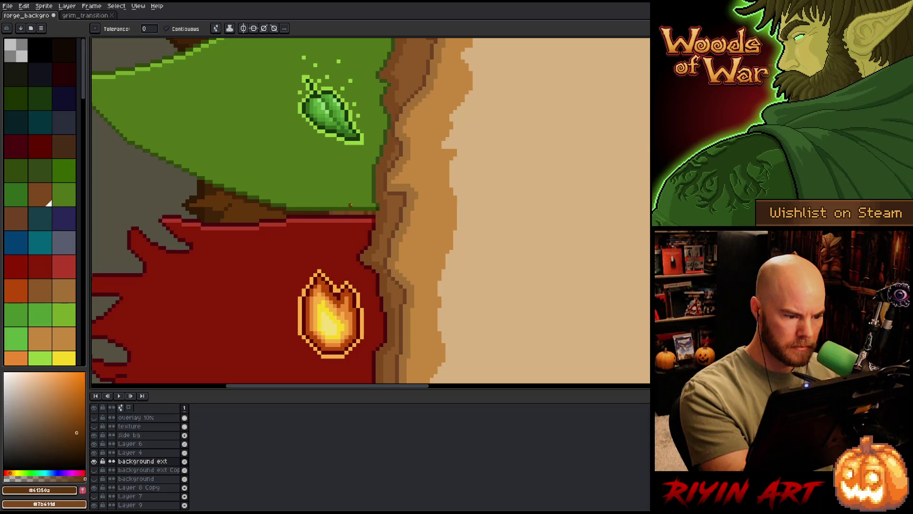
mouse_move(372, 46)
mouse_down()
mouse_move(348, 226)
mouse_move(350, 310)
mouse_up()
key(w)
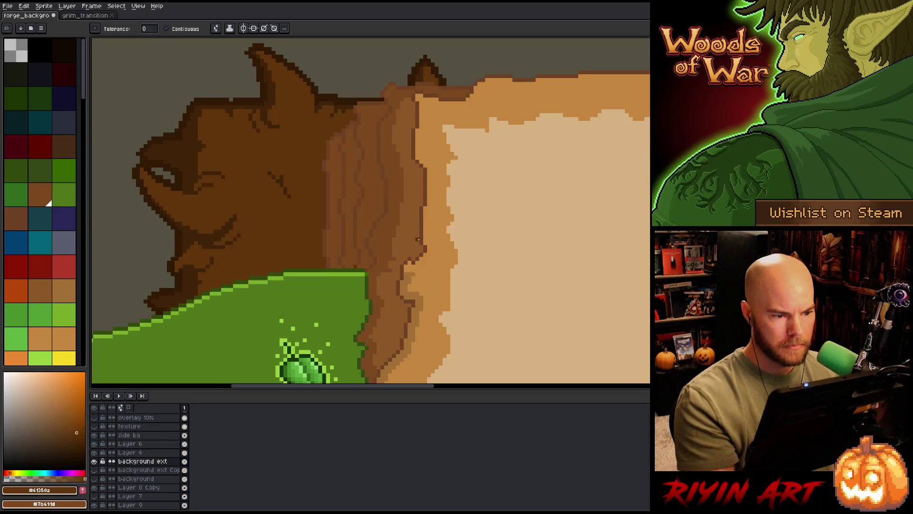
Step: Lasso-outline the light wood strip beside the page edge above the green tab
drag(394, 289, 467, 197)
drag(414, 267, 332, 78)
mouse_move(314, 284)
mouse_down()
mouse_move(294, 156)
mouse_move(326, 379)
mouse_up()
scroll(294, 156, up, 3)
scroll(285, 166, down, 2)
drag(358, 184, 365, 281)
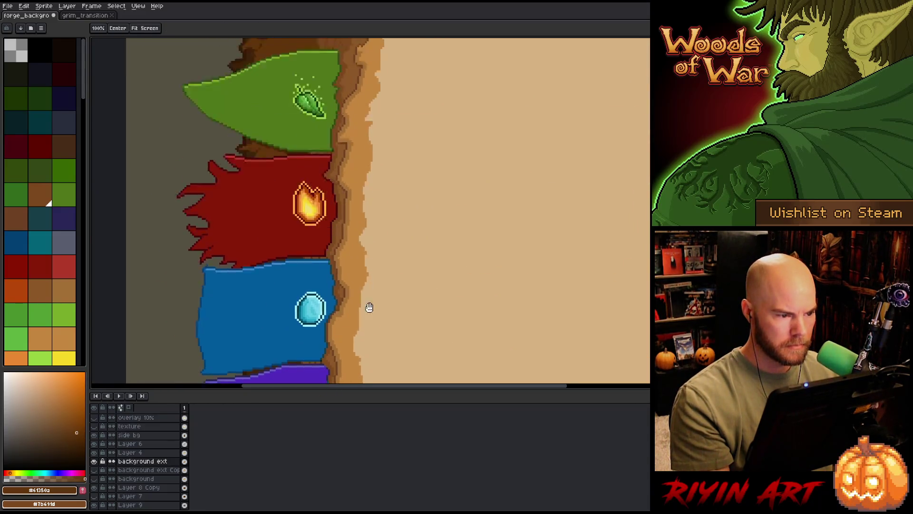
drag(350, 83, 365, 202)
scroll(399, 327, up, 2)
scroll(381, 284, up, 2)
key(w)
scroll(380, 284, down, 4)
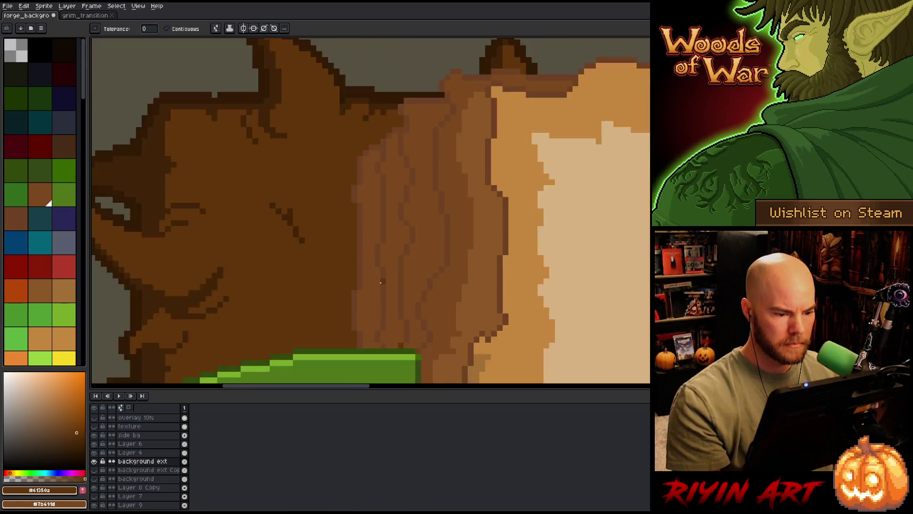
key(h)
drag(465, 225, 456, 206)
key(q)
mouse_move(500, 109)
mouse_down()
mouse_move(500, 124)
mouse_move(439, 128)
mouse_move(429, 144)
mouse_move(398, 308)
mouse_move(336, 302)
mouse_move(497, 66)
mouse_up()
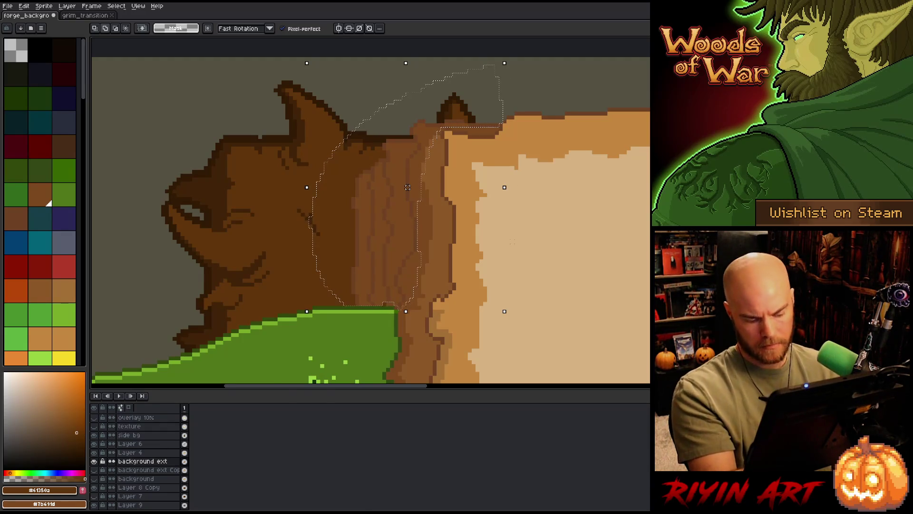
key(shift+r)
Step: Replace the outlined strip's grain colour with a darker brown, then sample dark brown #412408
click(416, 246)
click(410, 249)
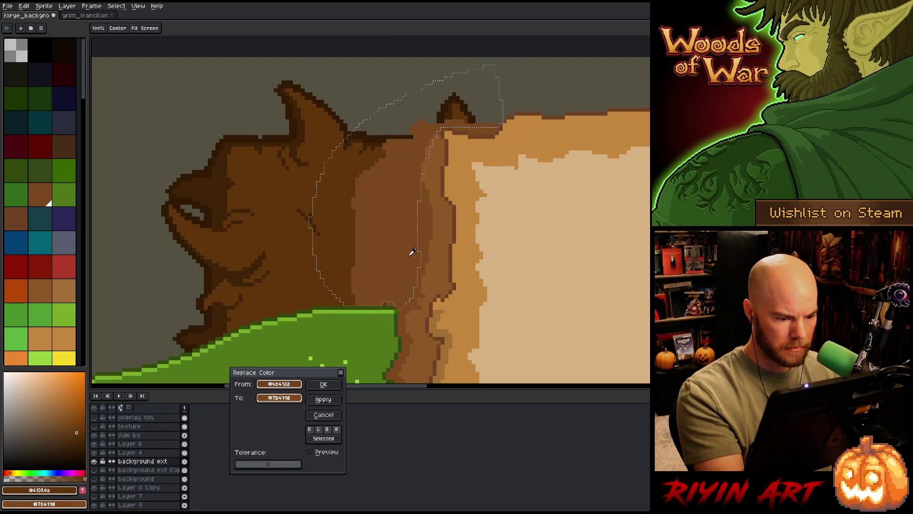
drag(279, 398, 71, 490)
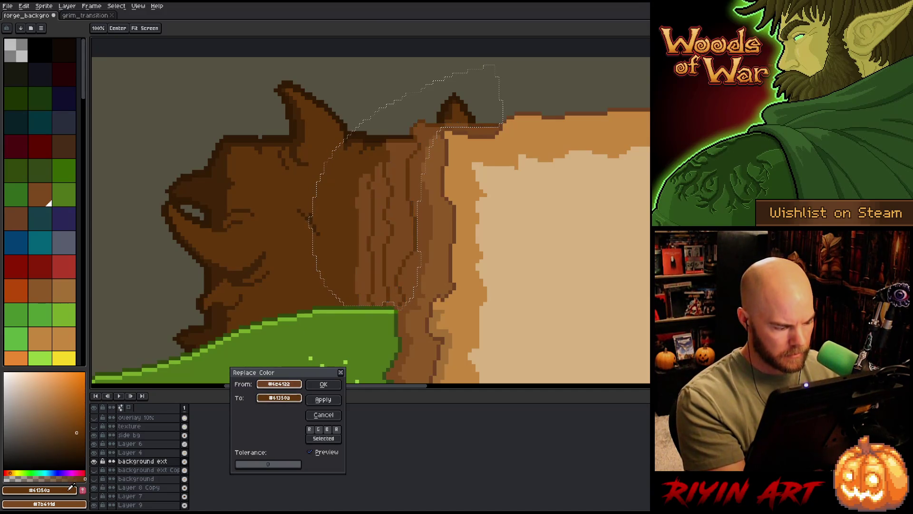
click(324, 384)
mouse_move(444, 350)
mouse_down()
mouse_move(465, 180)
mouse_move(436, 212)
mouse_move(514, 52)
mouse_up()
alt+click(333, 257)
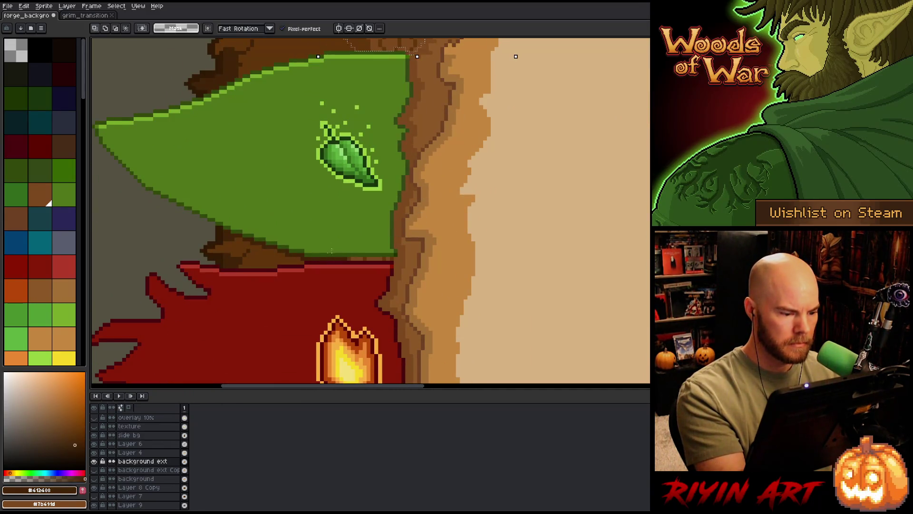
Step: Draw a dark #412408 vertical grain line on the wood, then sample medium brown #61350a
drag(370, 61, 376, 265)
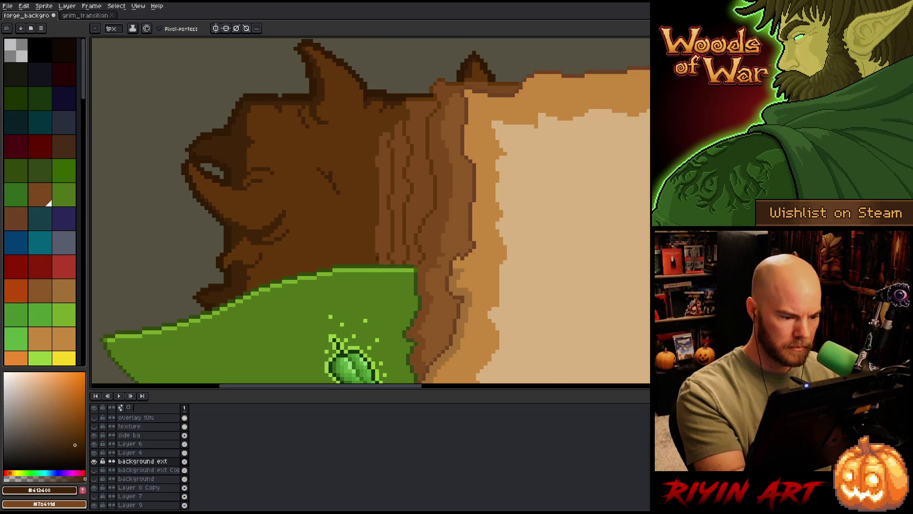
drag(371, 261, 373, 221)
key(ctrl+z)
key(ctrl+z)
drag(373, 264, 373, 153)
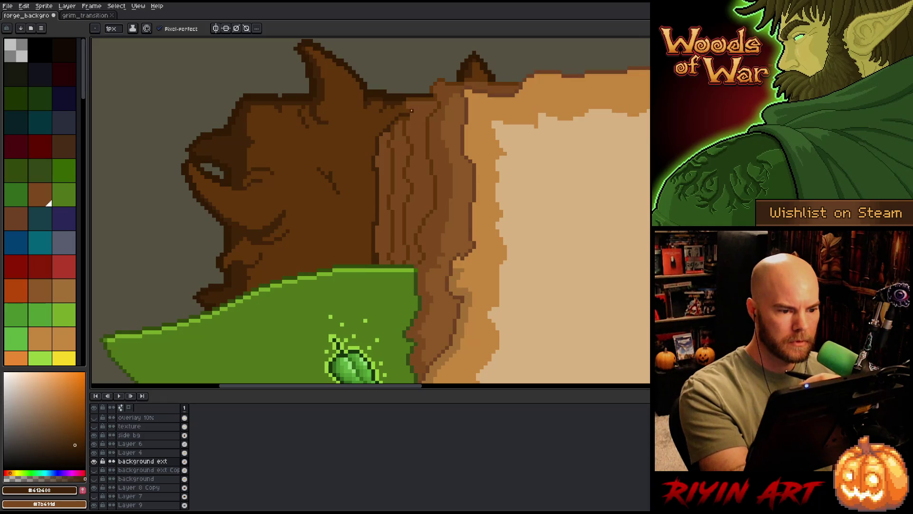
drag(416, 76, 399, 164)
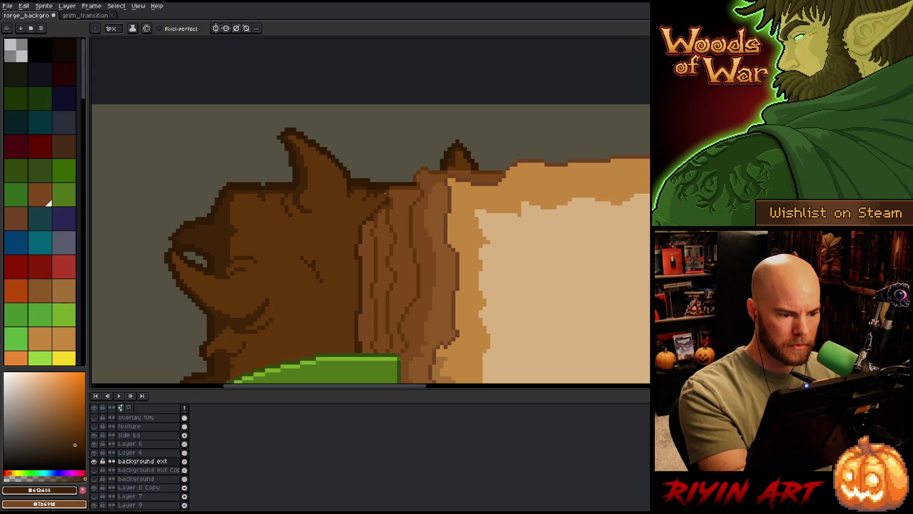
alt+click(375, 195)
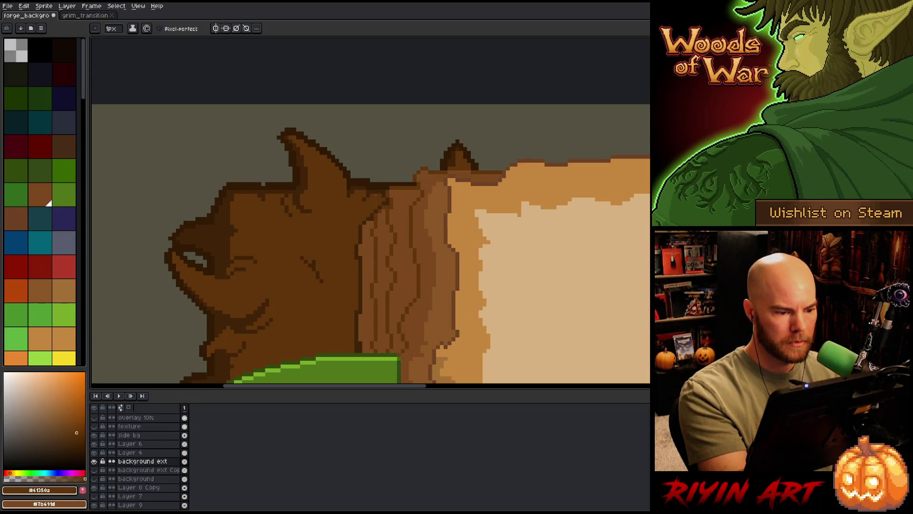
scroll(484, 280, up, 2)
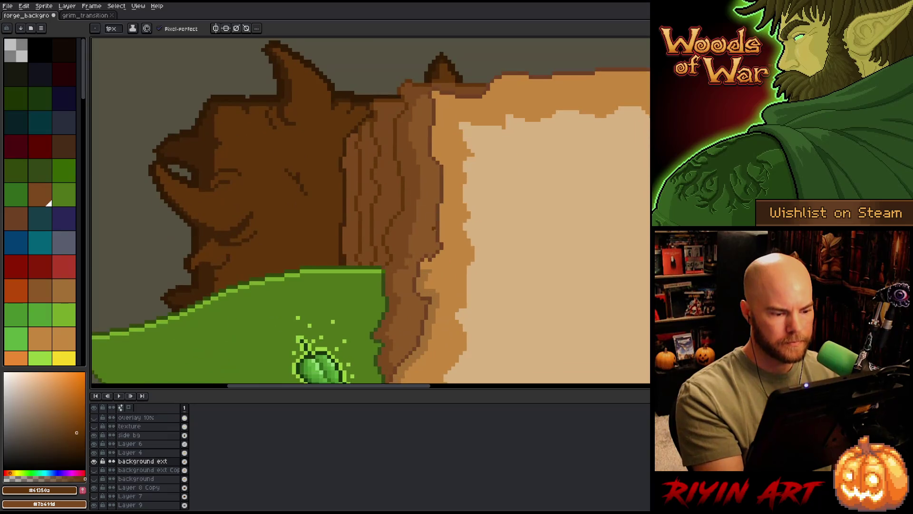
scroll(434, 228, down, 3)
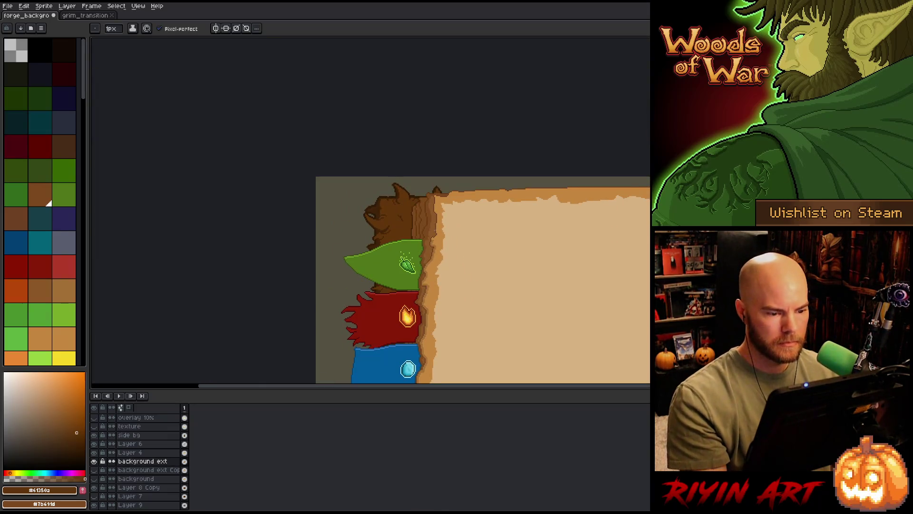
Step: Frame the whole open book and save the spellbook background file with Ctrl+S
key(space)
drag(353, 157, 348, 156)
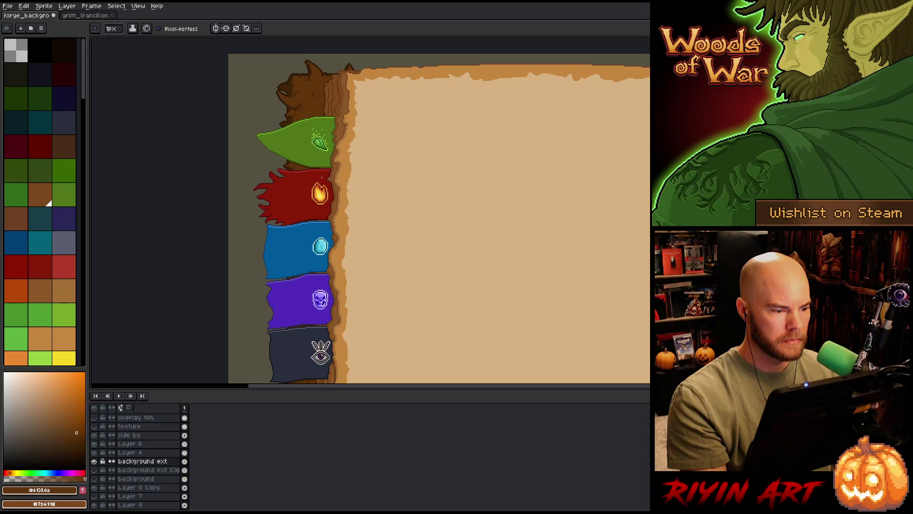
scroll(380, 329, down, 1)
key(space)
mouse_move(380, 328)
mouse_down()
mouse_move(360, 280)
mouse_move(326, 287)
mouse_up()
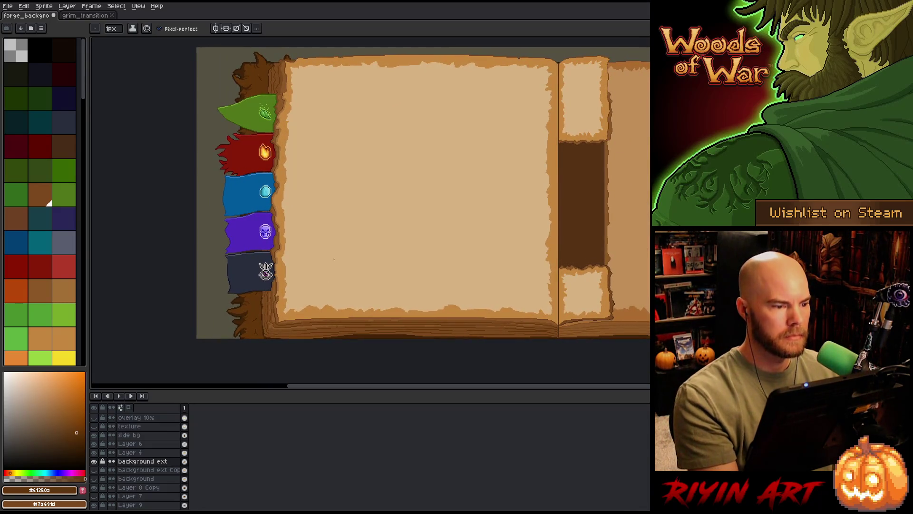
key(ctrl+s)
key(space)
mouse_move(314, 170)
mouse_down()
mouse_move(316, 210)
mouse_move(291, 208)
mouse_move(305, 220)
mouse_up()
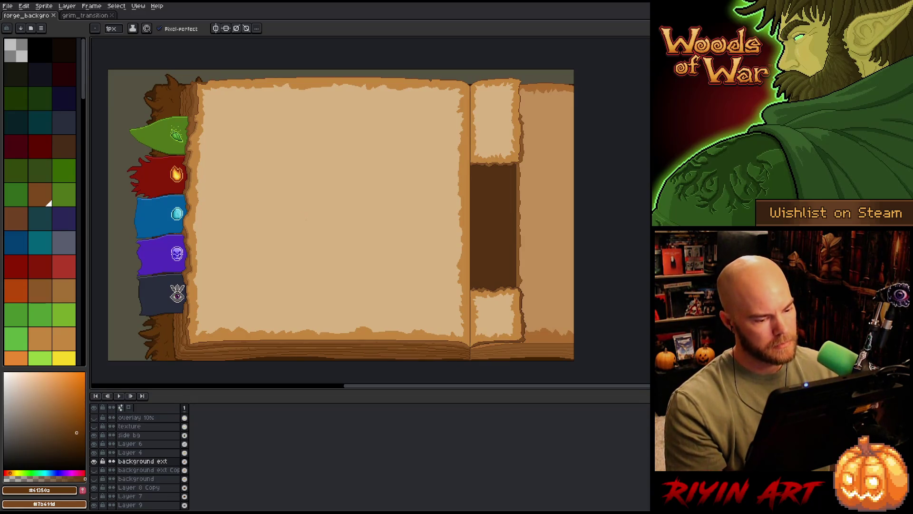
Step: Close the grim_transition document so the book is the only open sprite
click(83, 21)
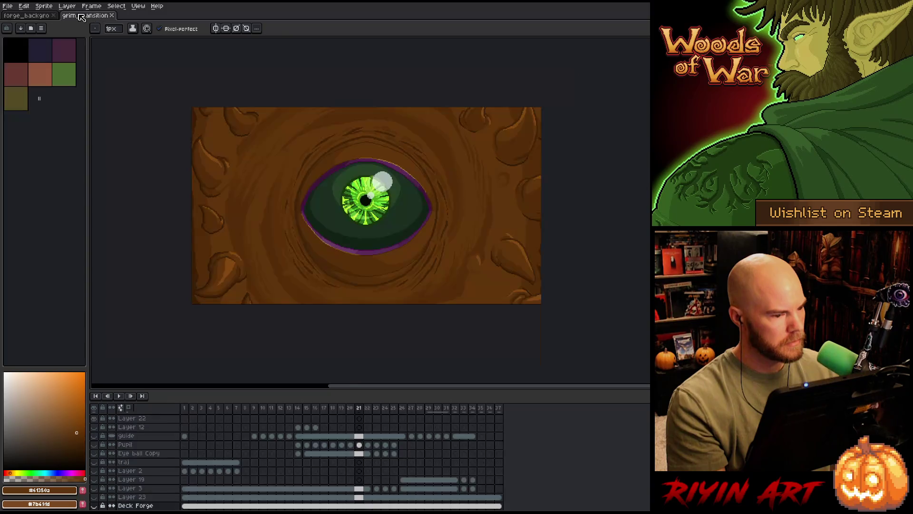
click(112, 16)
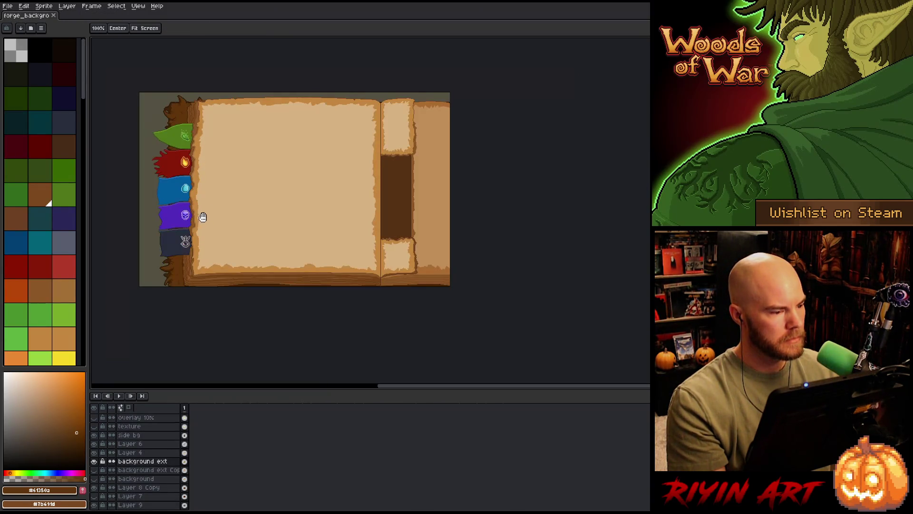
drag(203, 217, 243, 222)
scroll(248, 199, up, 1)
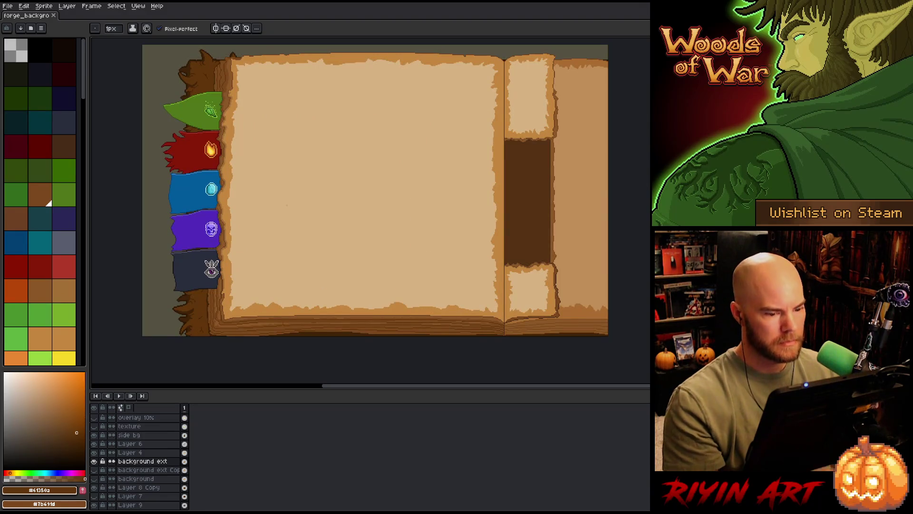
scroll(97, 469, down, 1)
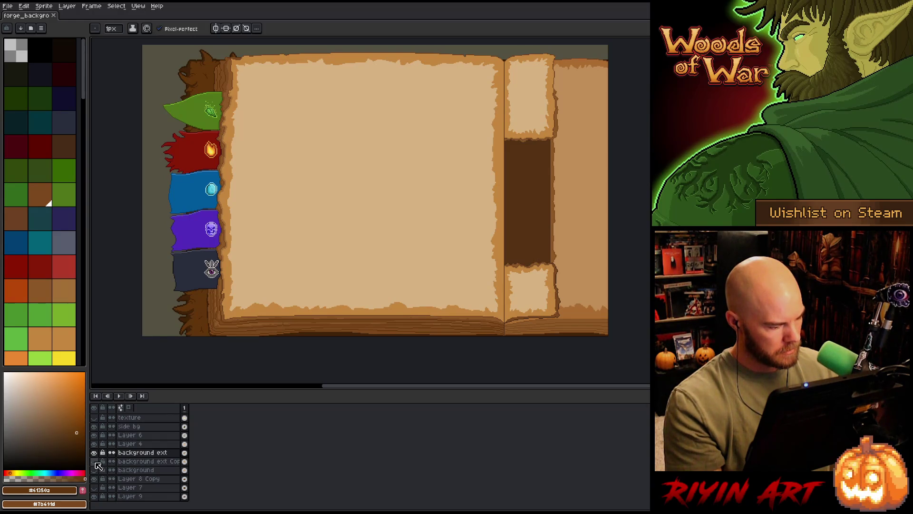